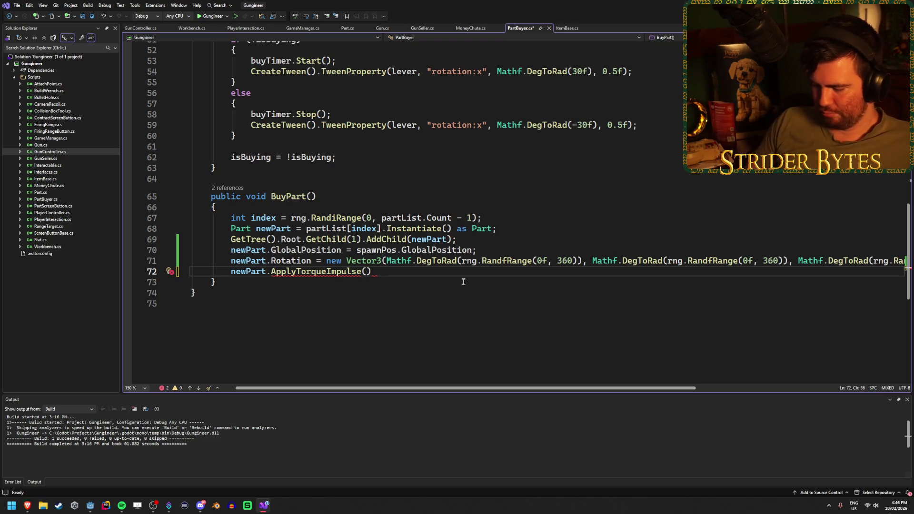
Step: Try a random-number method and a new Vector as the torque argument, then clear both
type("rng.")
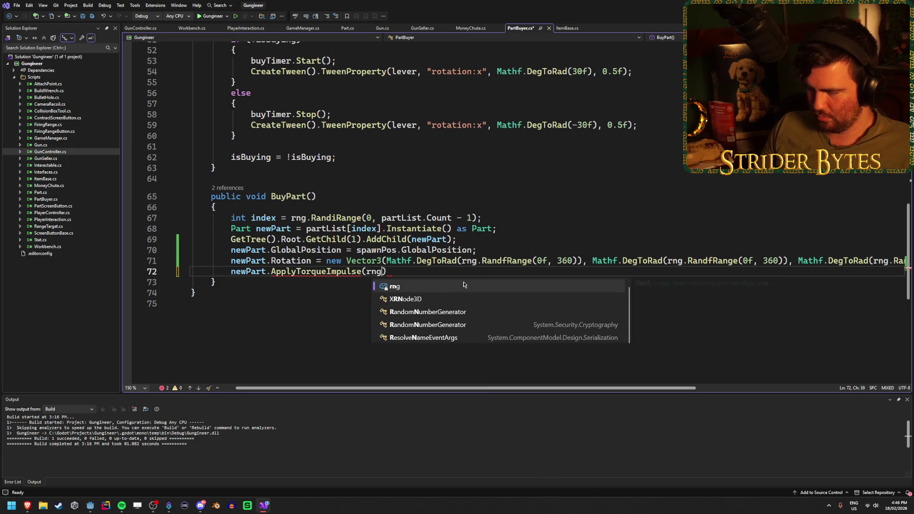
type("Rand")
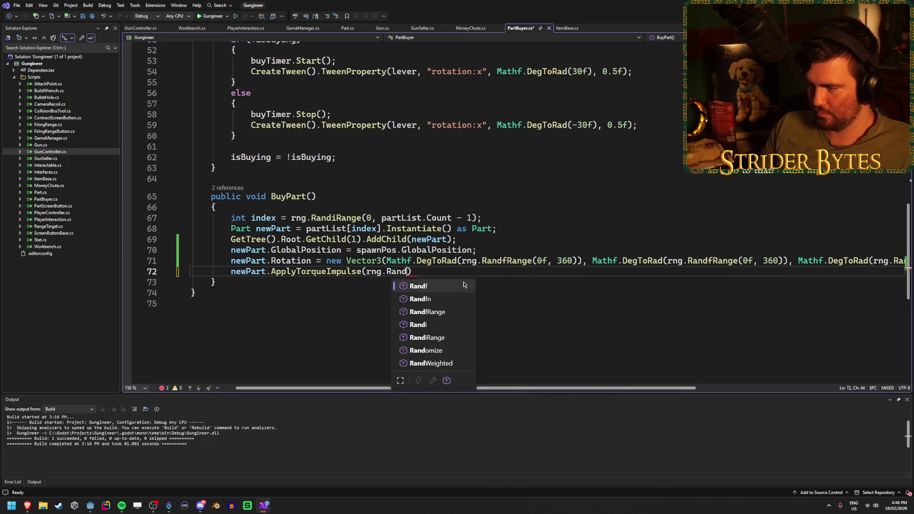
key("Down")
key("Down")
key("Down")
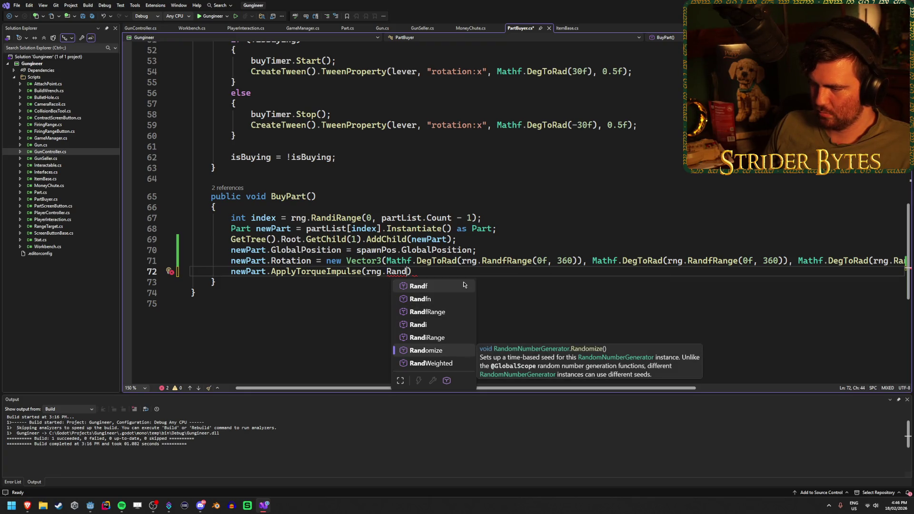
key("BackSpace")
key("BackSpace")
key("BackSpace")
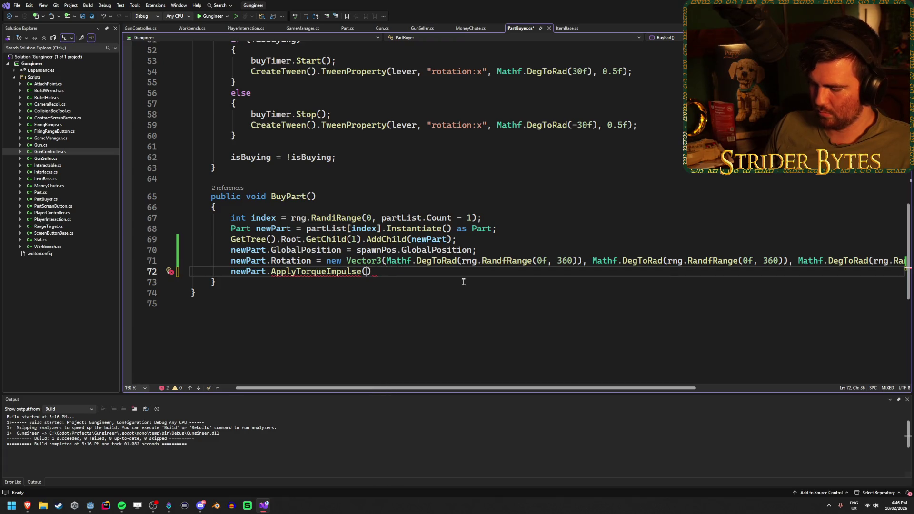
type("new Vec")
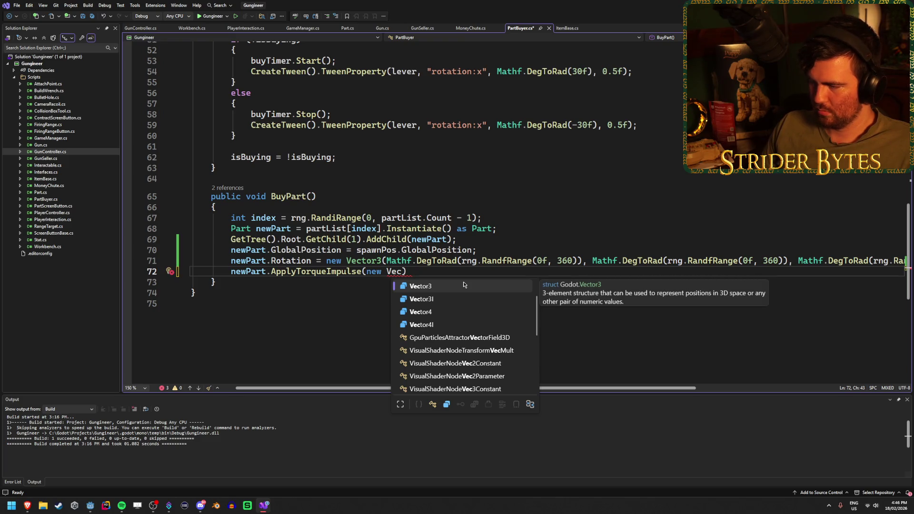
key("BackSpace")
key("BackSpace")
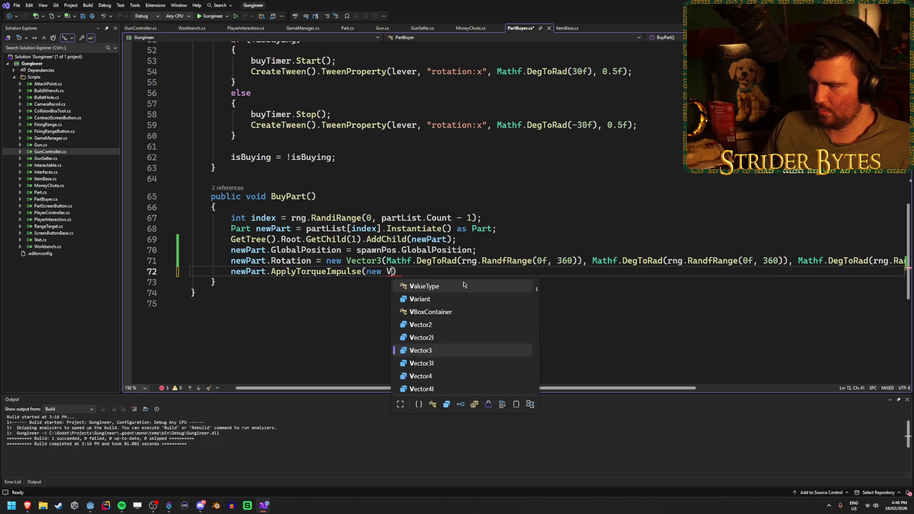
key("BackSpace")
key("BackSpace")
key("BackSpace")
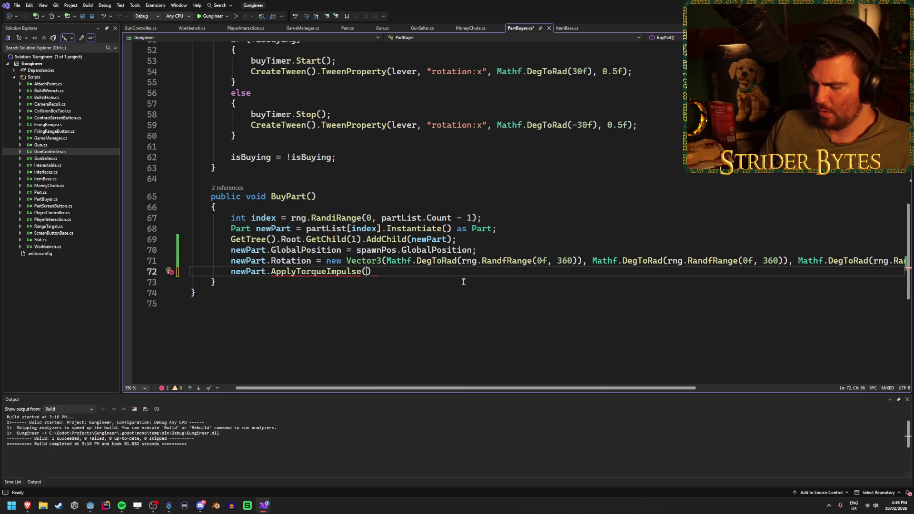
Step: Make the torque argument Vector3.One * 3f, save PartBuyer.cs, and select the * 3f multiplier
type("Vectrto")
key("Return")
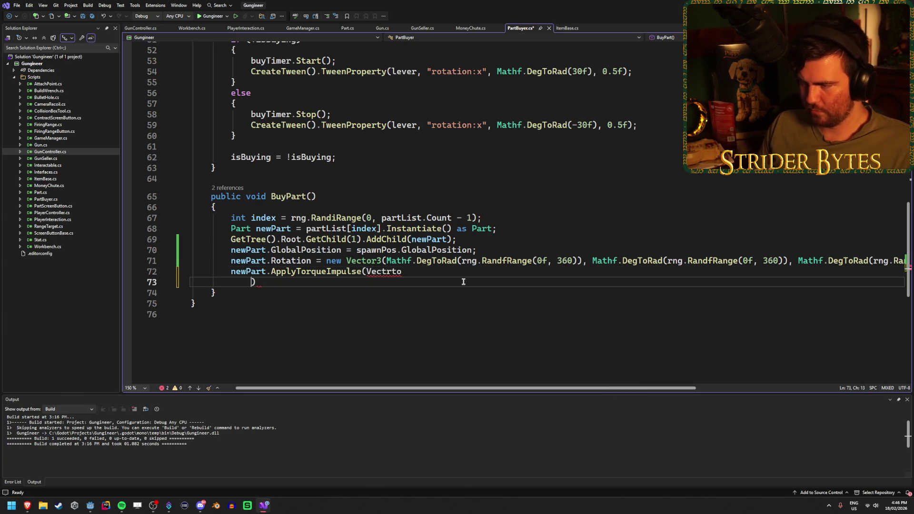
key("BackSpace")
key("BackSpace")
key("BackSpace")
type("io")
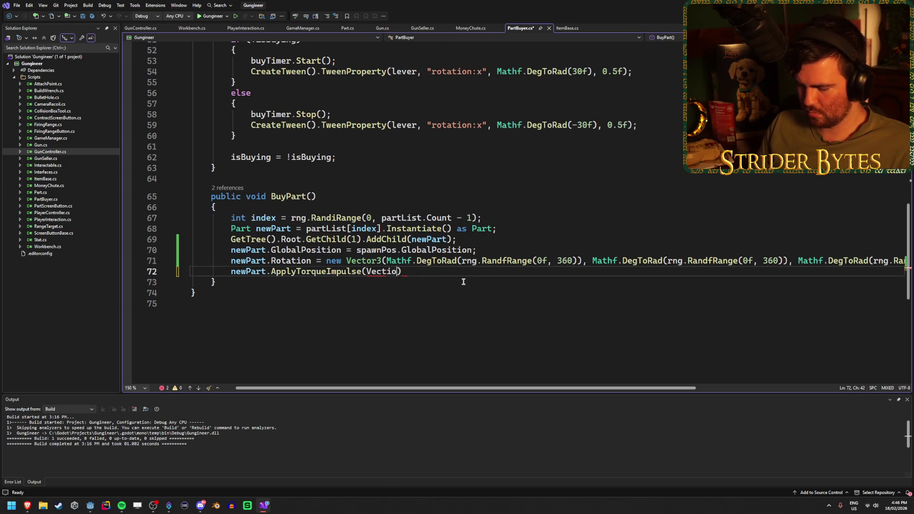
key("BackSpace")
key("BackSpace")
type("or3.")
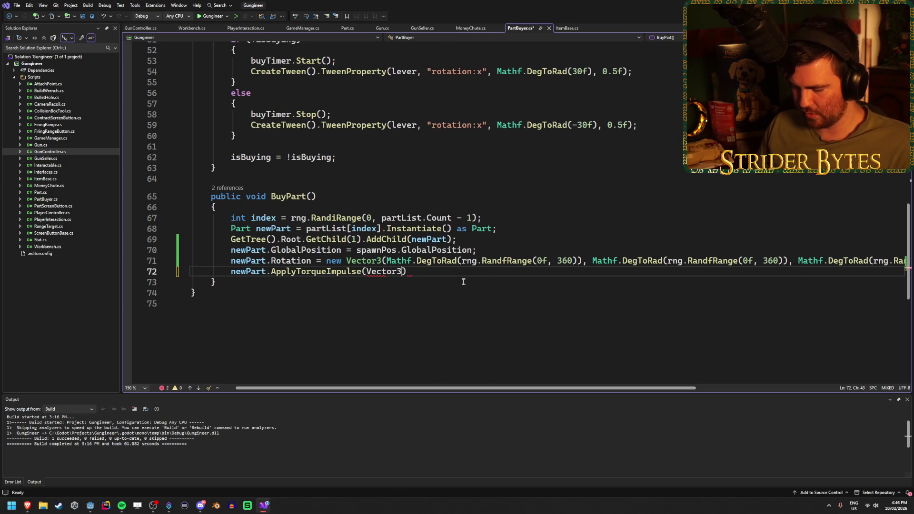
type("One * 3f)")
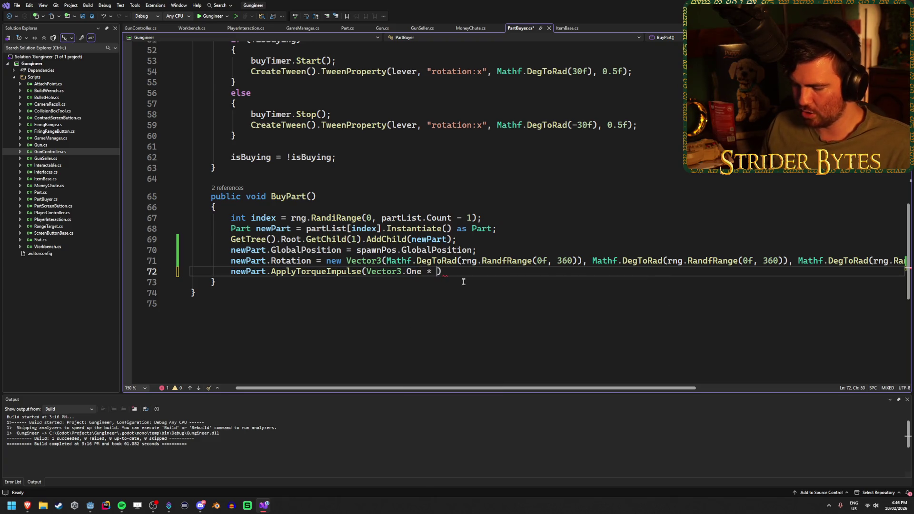
type(";")
key("ctrl+s")
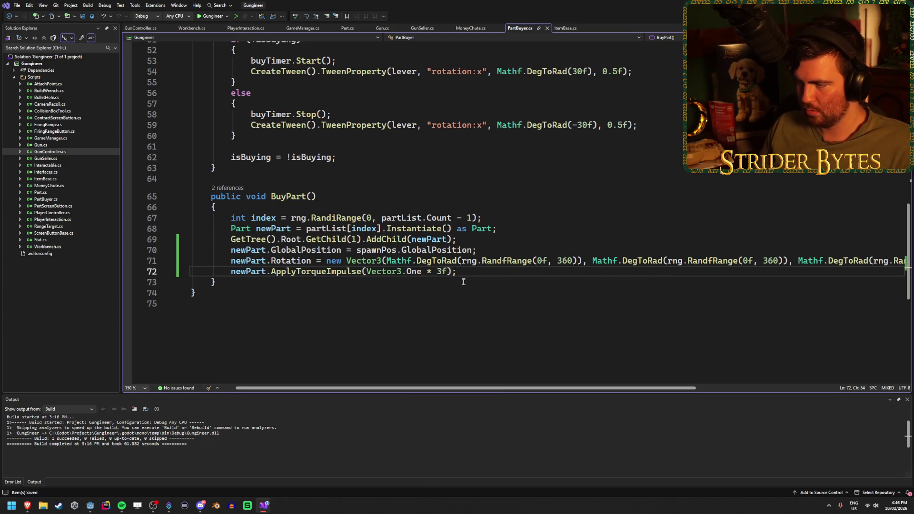
left_click_drag(449, 273, 427, 272)
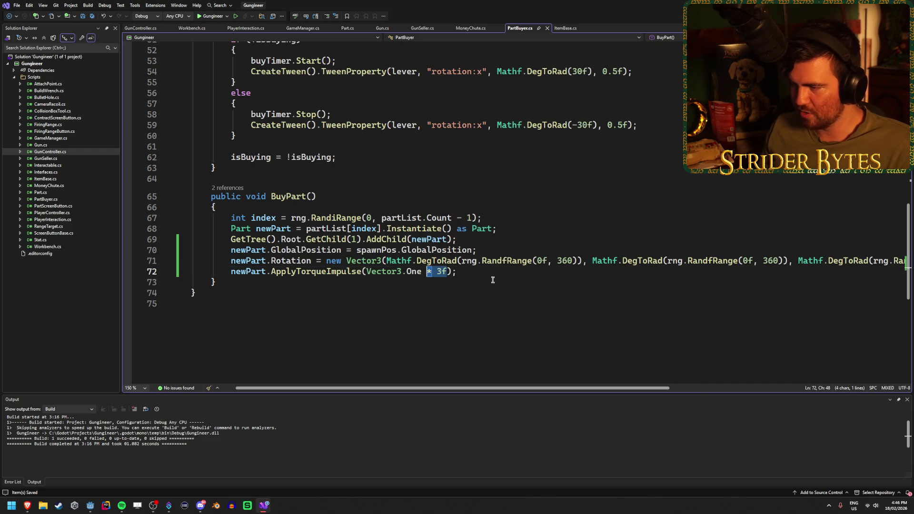
Step: Try rng.RandfRange as the torque argument, then delete it again
type("rng.Ran")
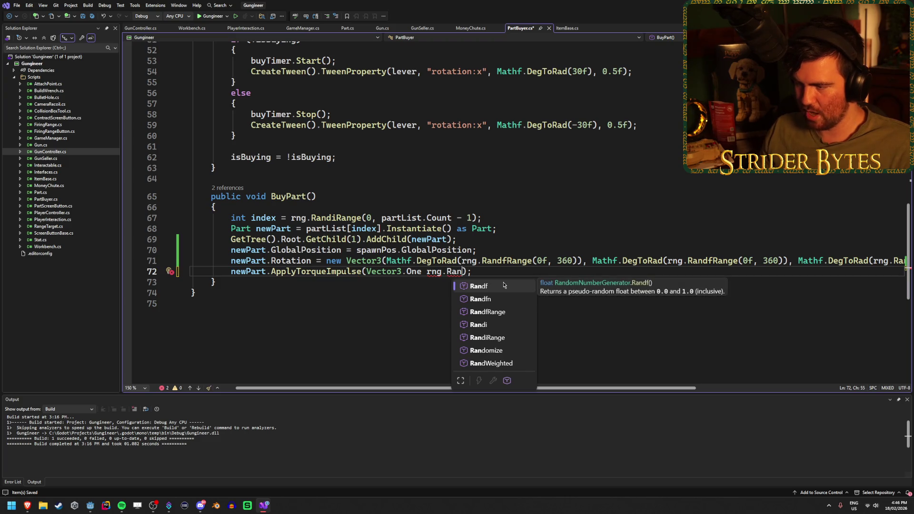
key("Down")
key("Down")
key("Tab")
type("(")
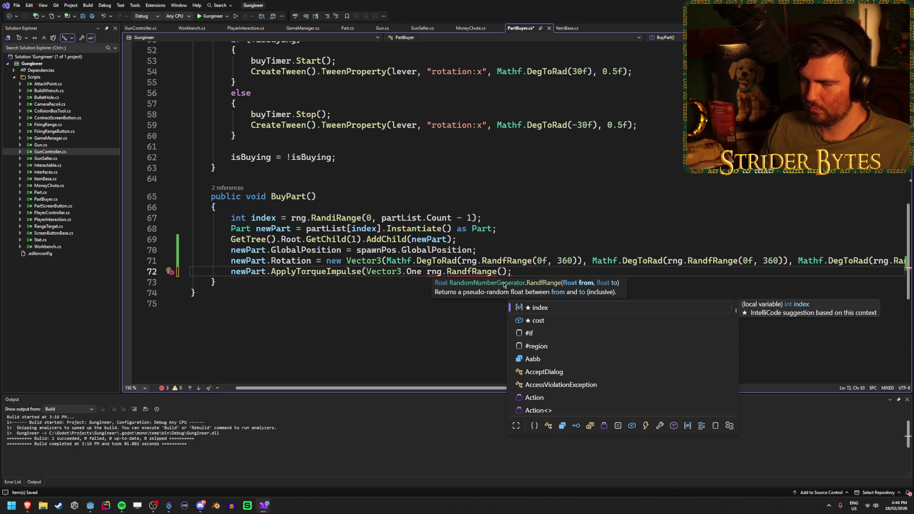
key("BackSpace")
key("BackSpace")
key("BackSpace")
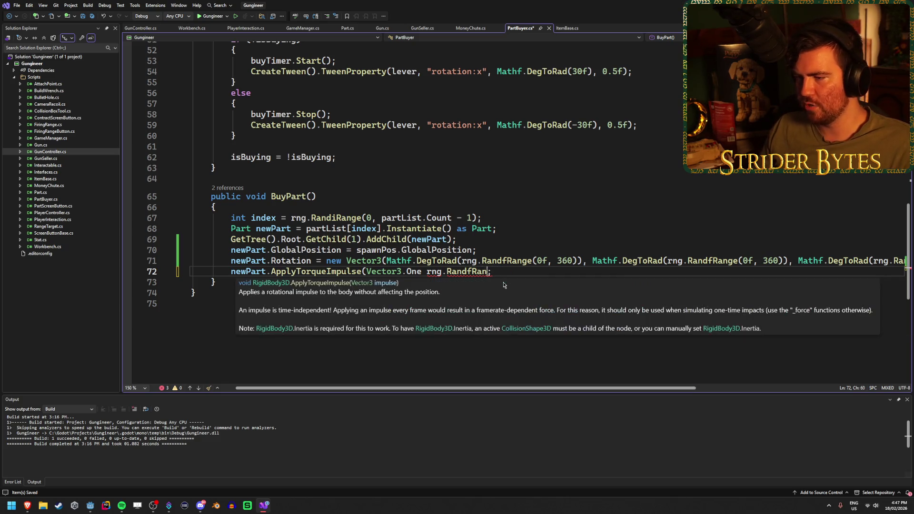
key("BackSpace")
key("BackSpace")
key("BackSpace")
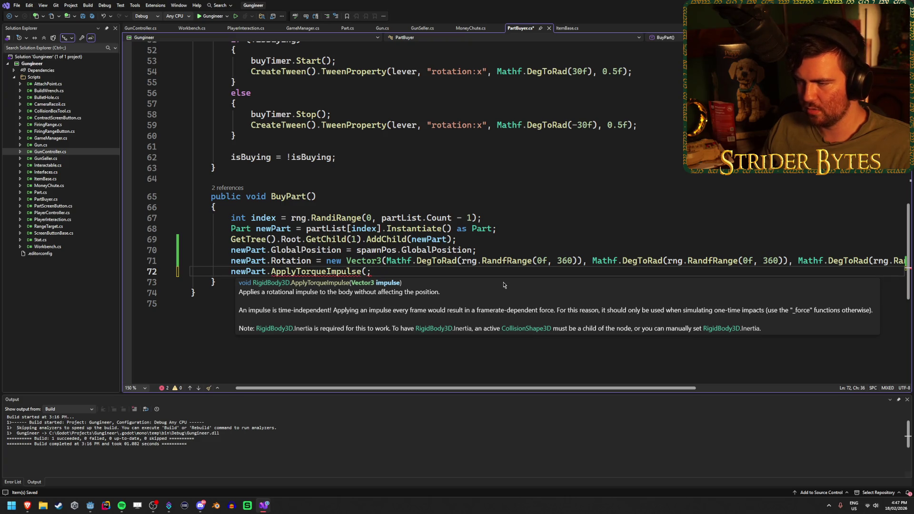
Step: Type new Vector3( inside the empty ApplyTorqueImpulse parentheses
type(")")
key("Left")
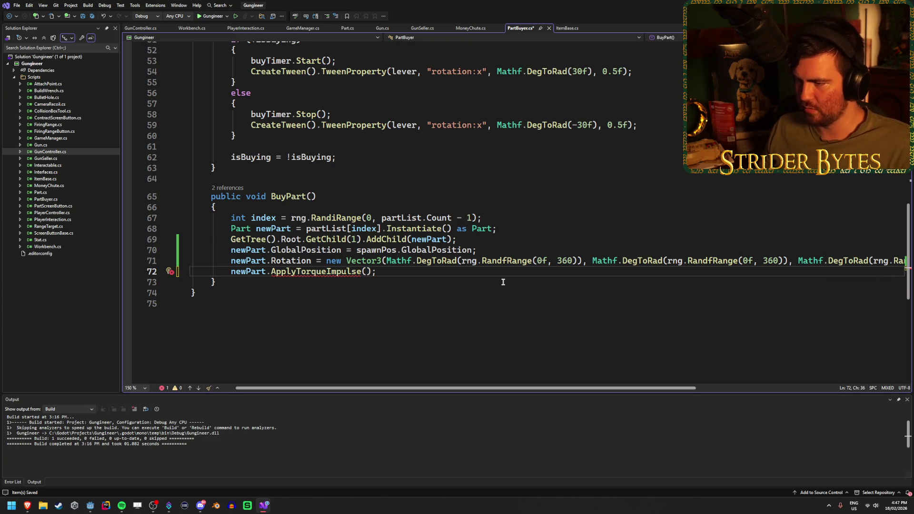
type("new Vector3")
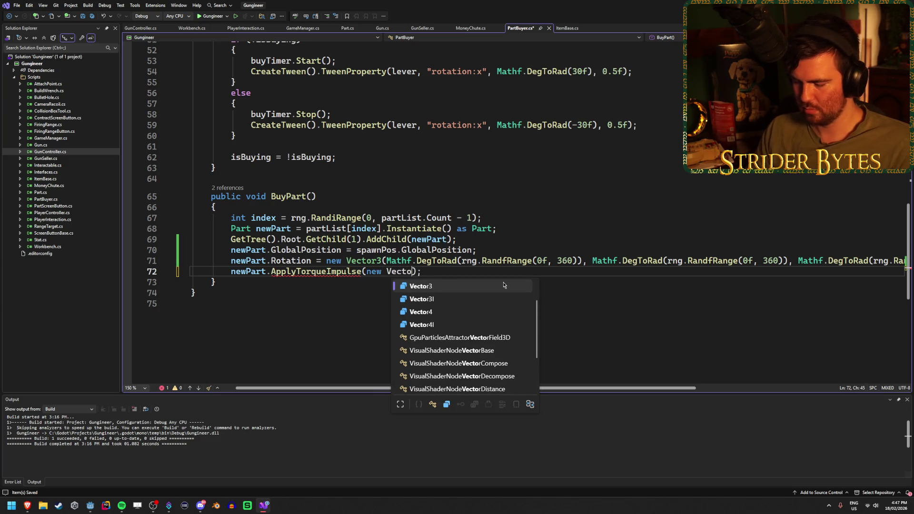
type("(")
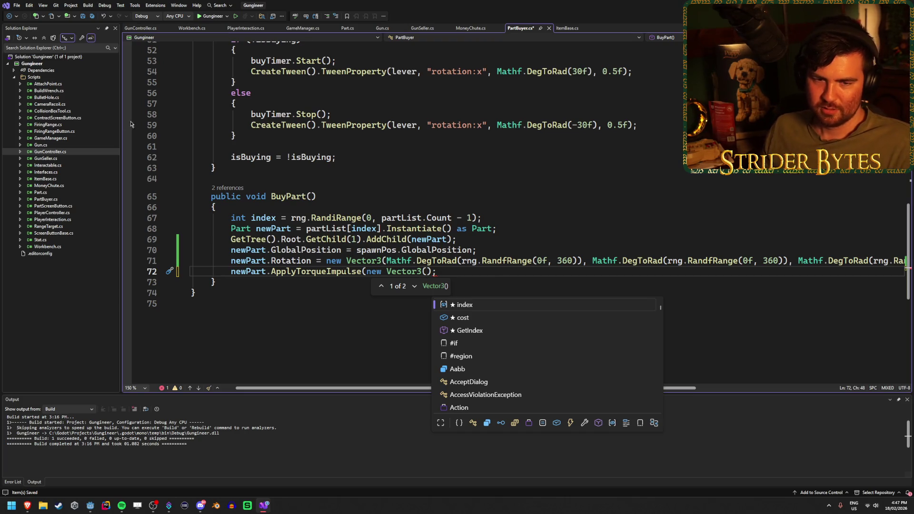
key("Escape")
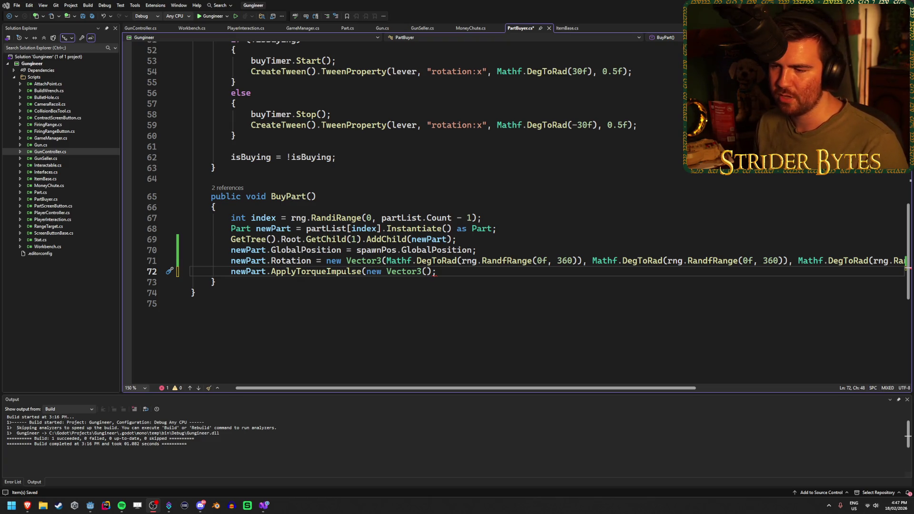
Step: Close the parentheses so the line reads ApplyTorqueImpulse(new Vector3()); and save the script
type("))")
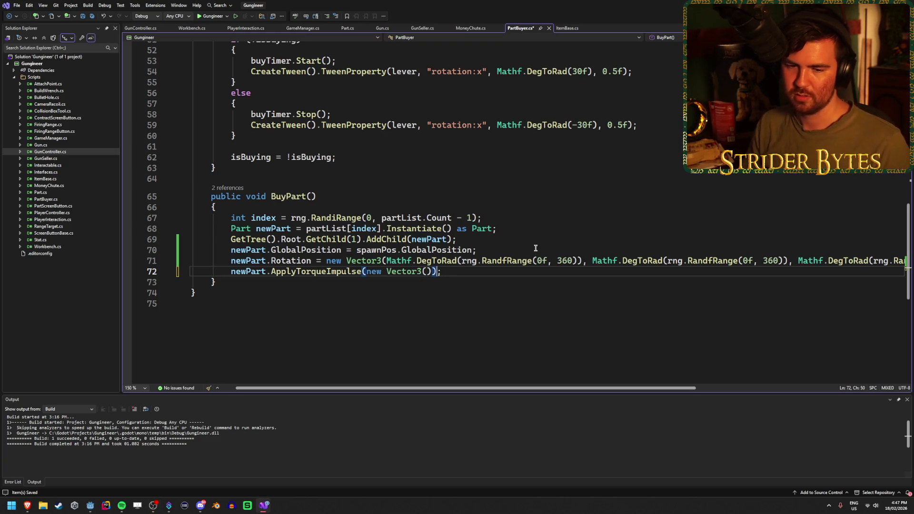
key("Left")
key("Left")
key("ctrl+s")
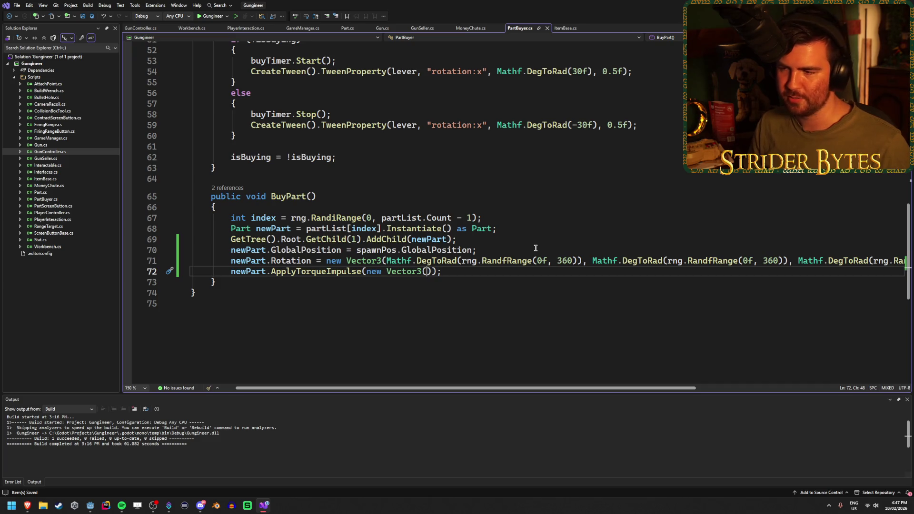
key("Right")
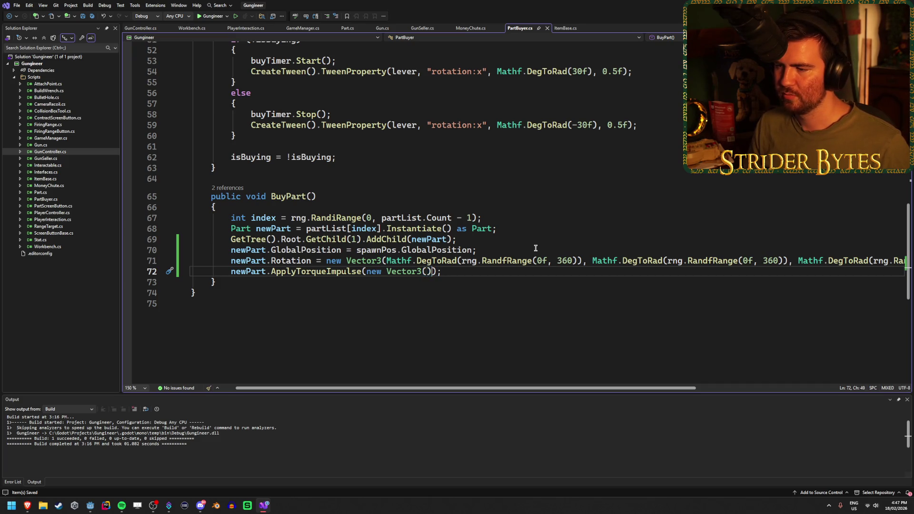
key("Left")
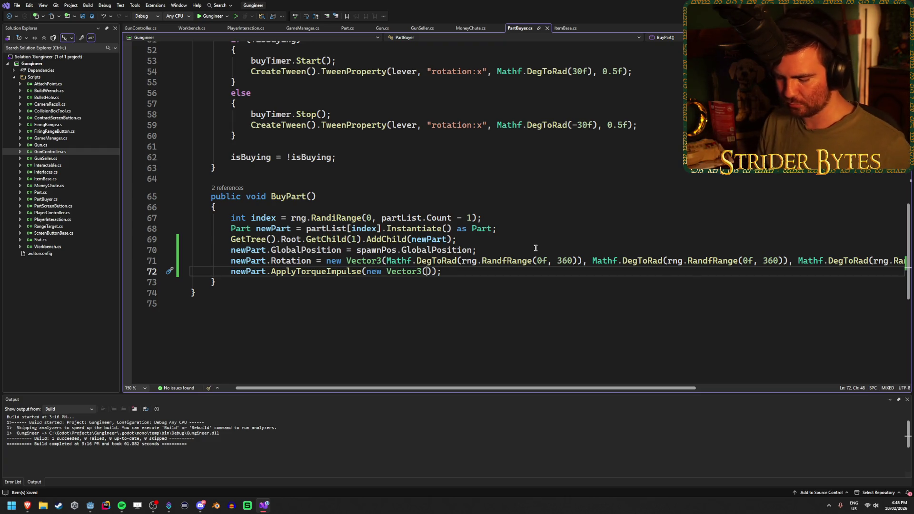
Step: Fill the Vector3 with rng.Randf for its x, y and z components
type("rng.")
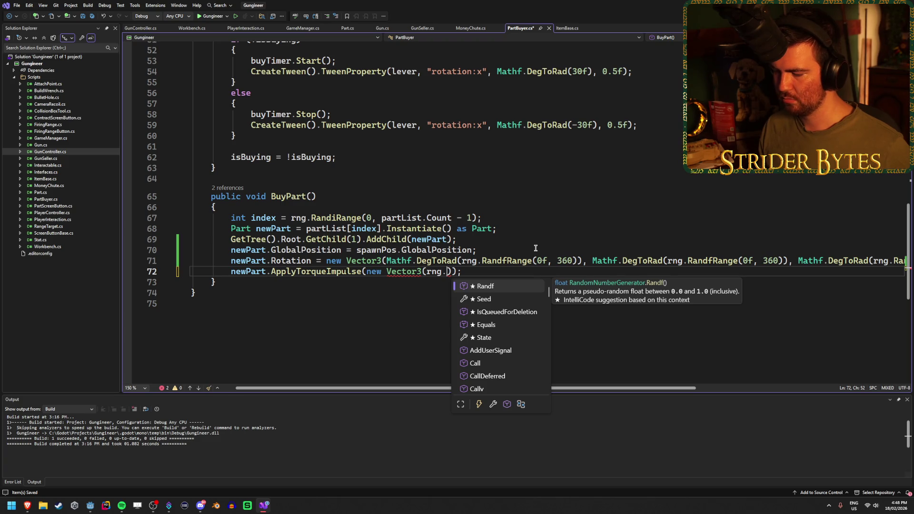
key("Tab")
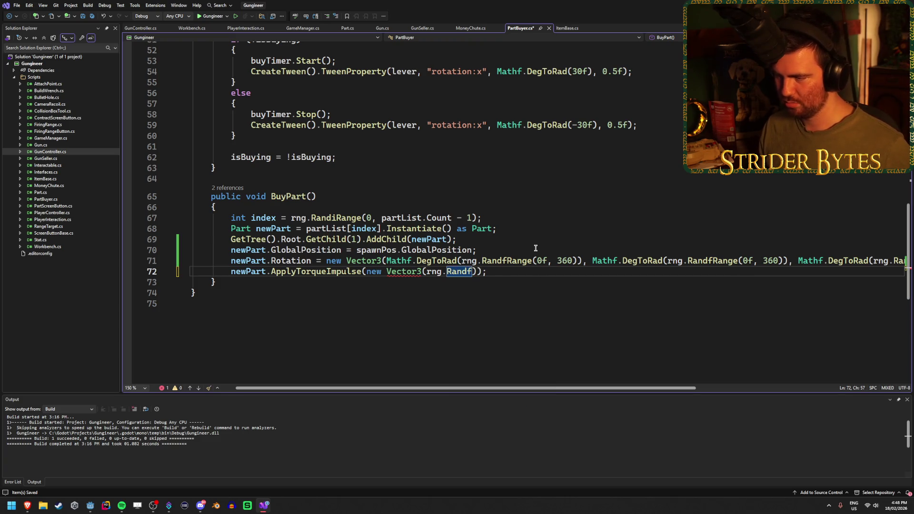
type(", rng.randf")
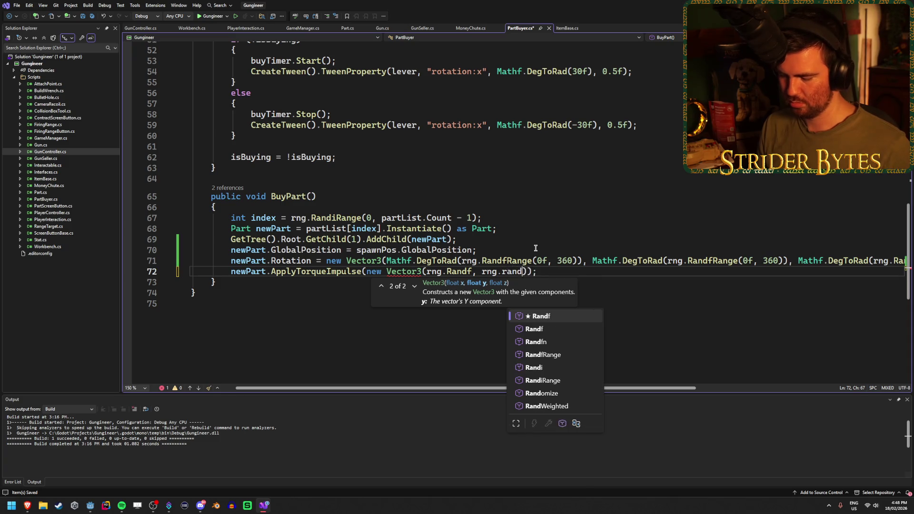
key("Tab")
type(", ")
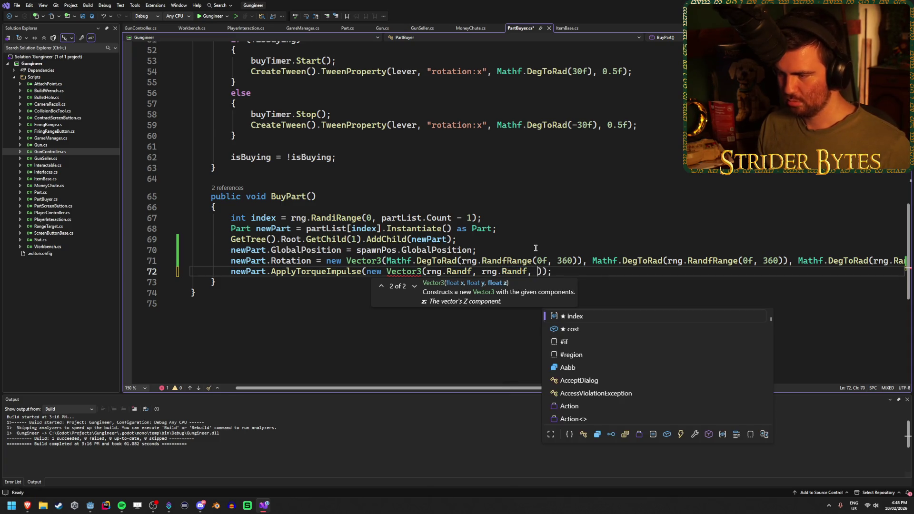
type("rng.rang")
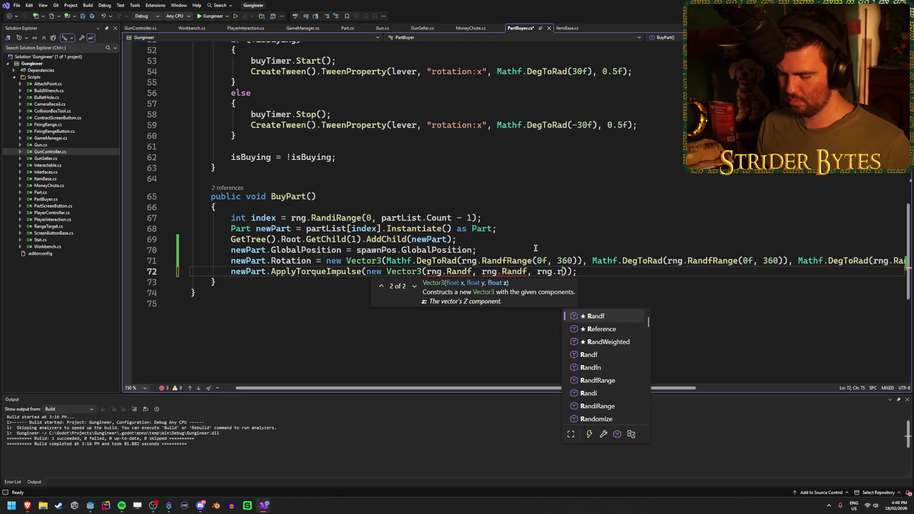
key("BackSpace")
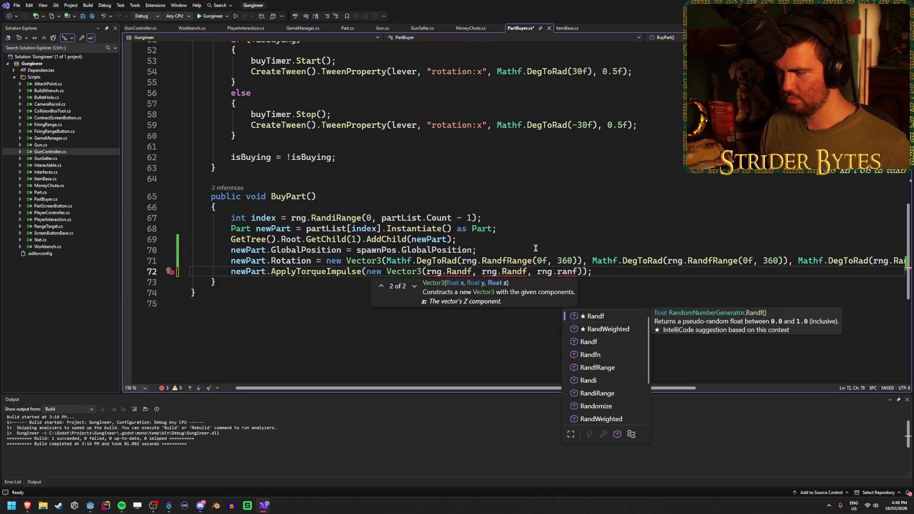
key("Tab")
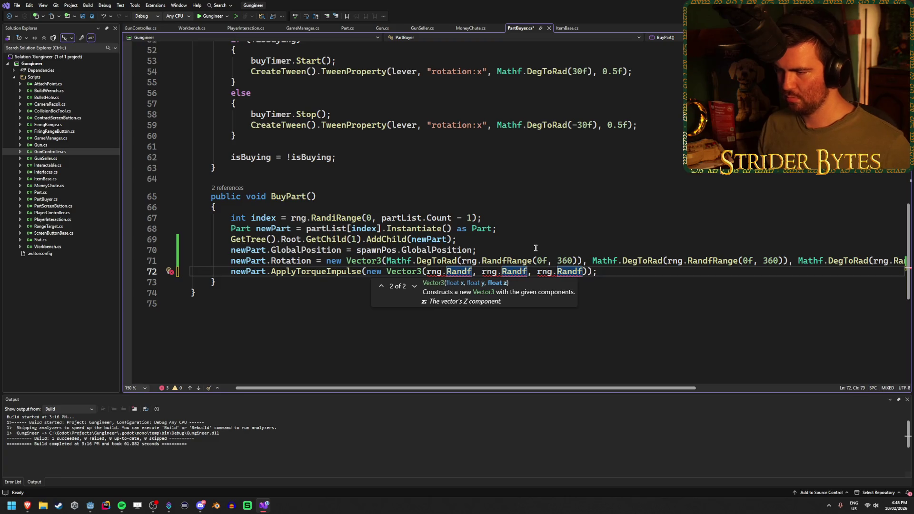
Step: Add call parentheses to all three Randf calls, then run the game from Godot
type("()")
key("Left")
key("Left")
key("Left")
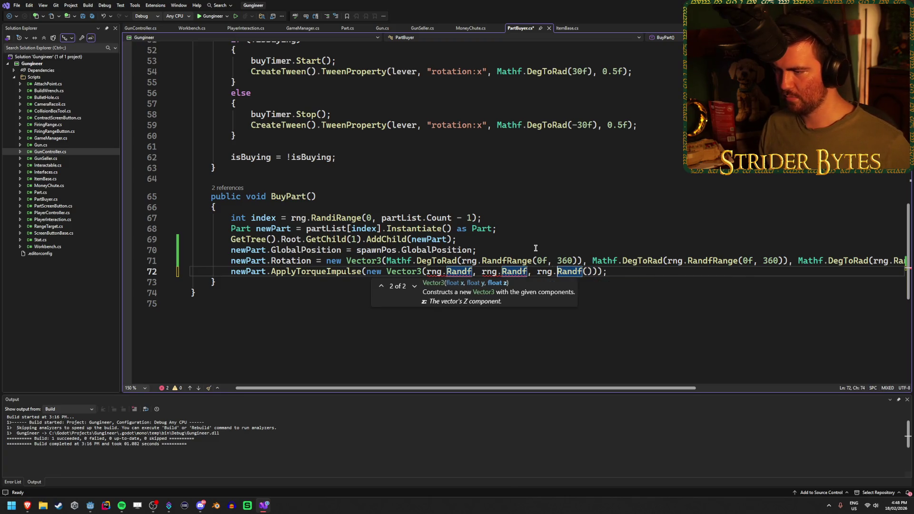
key("Left")
key("Left")
key("Left")
type("(")
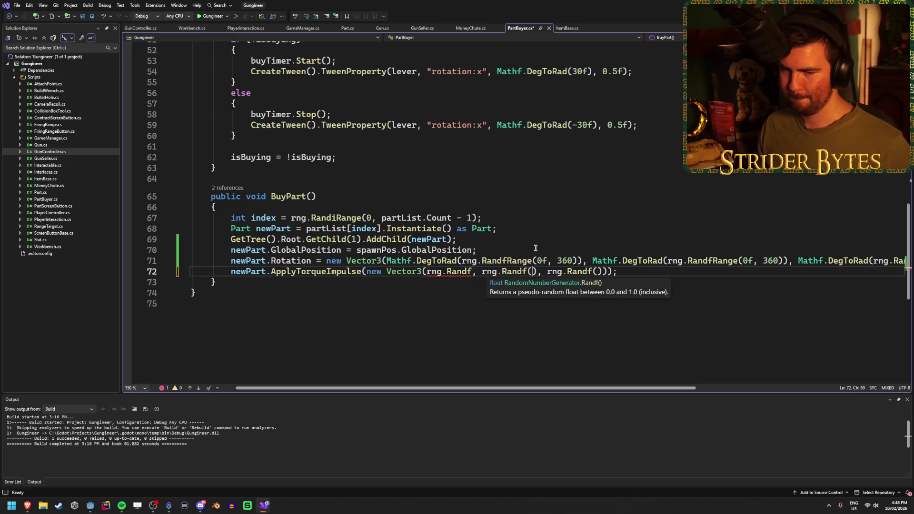
key("Left")
key("Left")
key("Left")
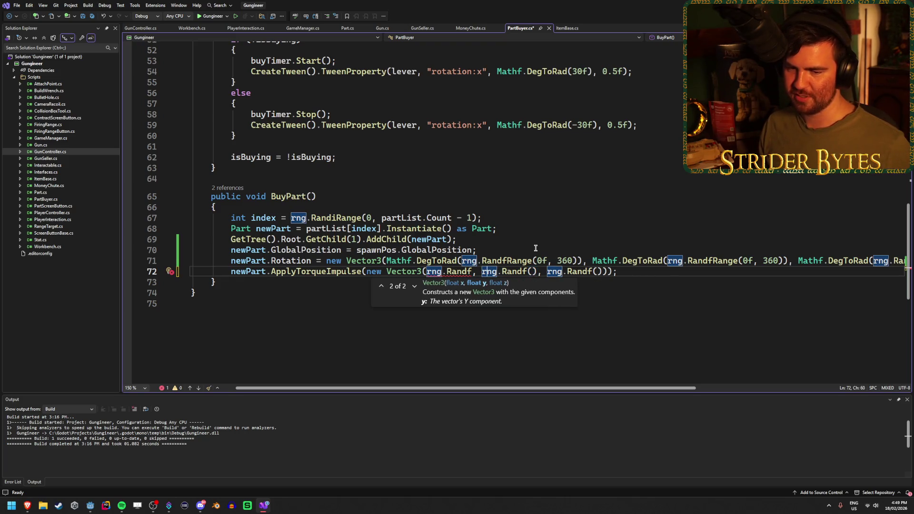
key("Left")
key("Left")
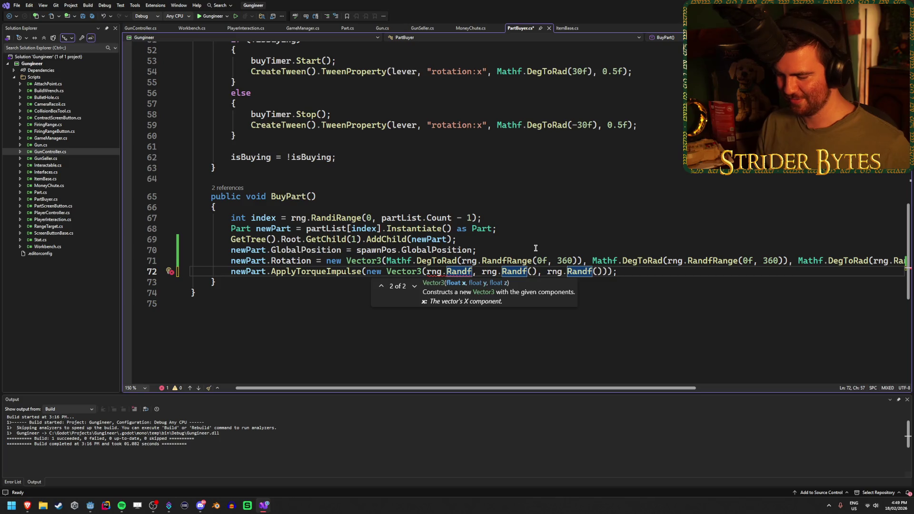
type("(")
key("End")
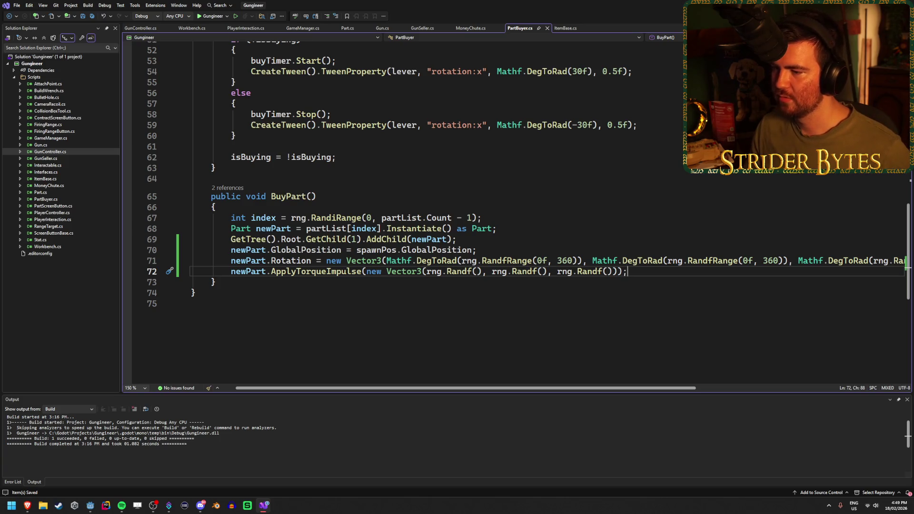
key("alt+Tab")
key("F5")
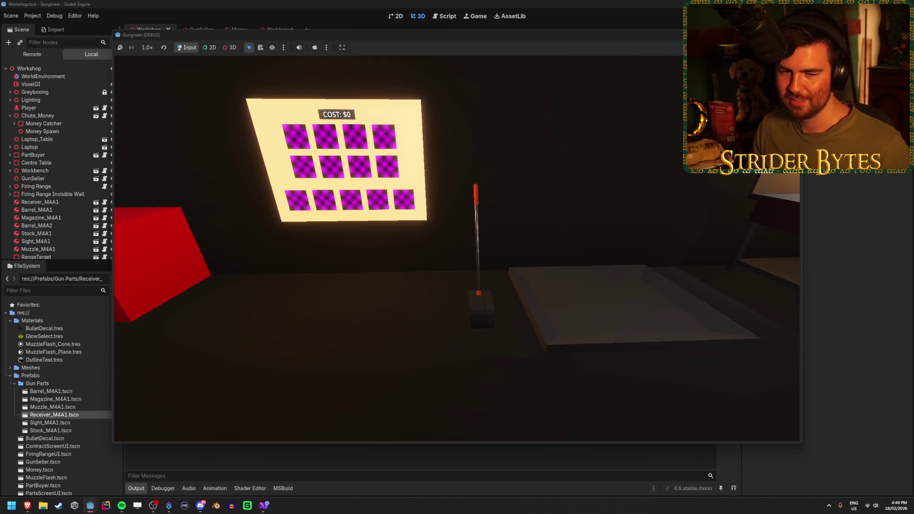
Step: Walk between the lever, parts tray and workbench in the running game, then stop it
key("w")
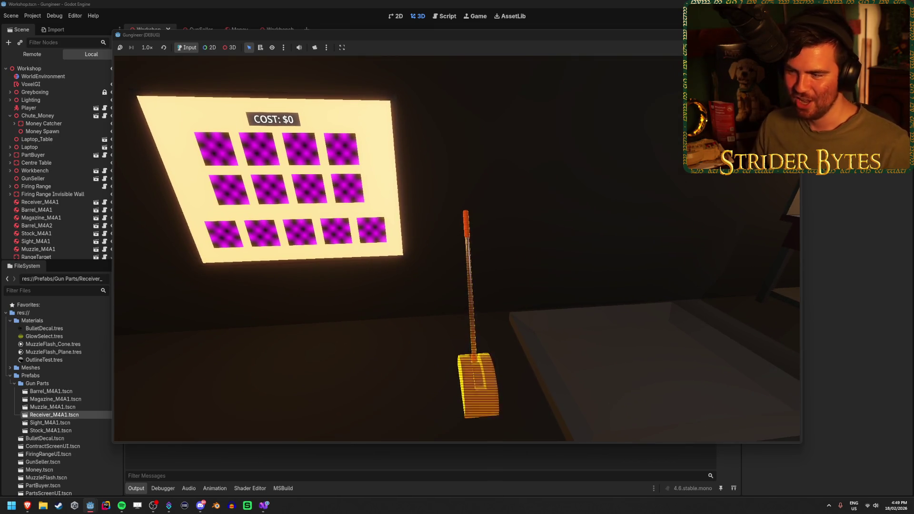
key("w")
key("s")
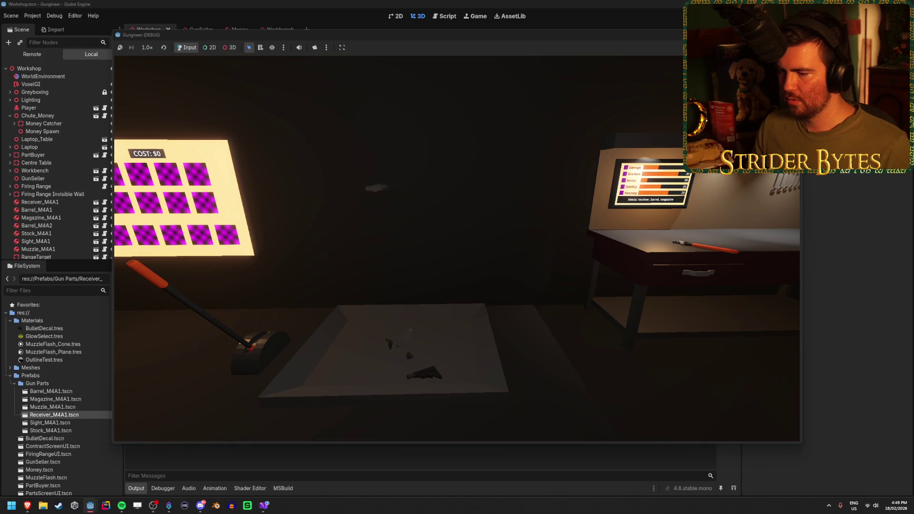
key("s")
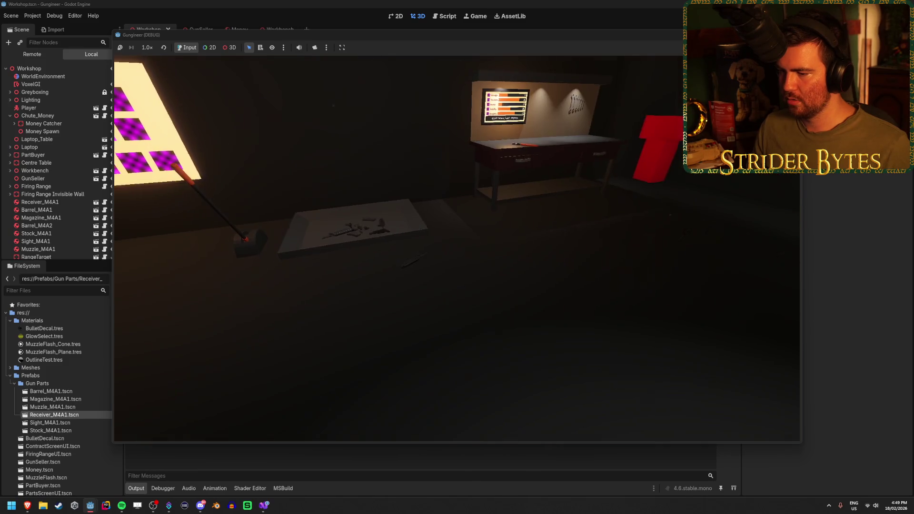
key("s")
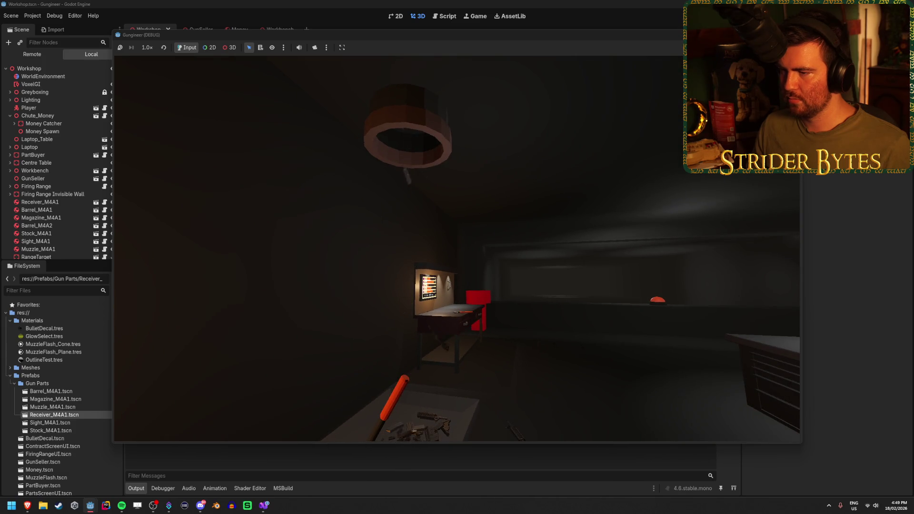
key("w")
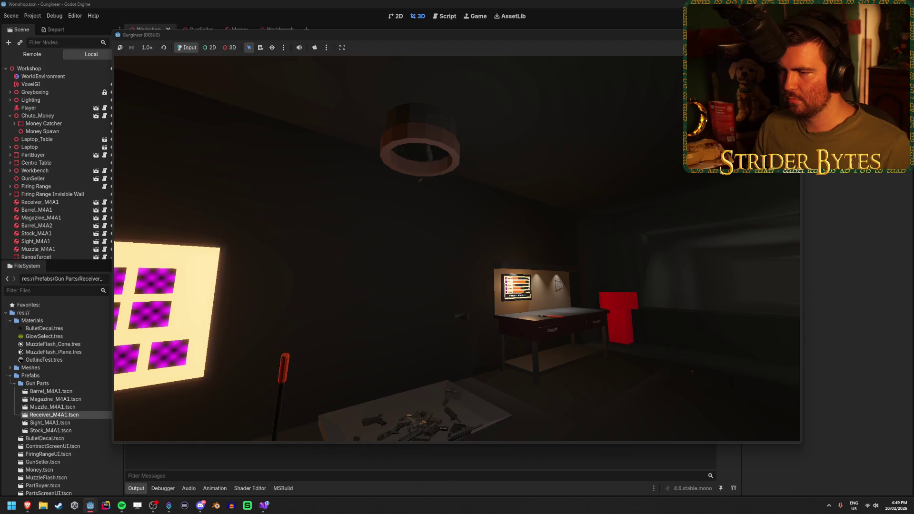
key("s")
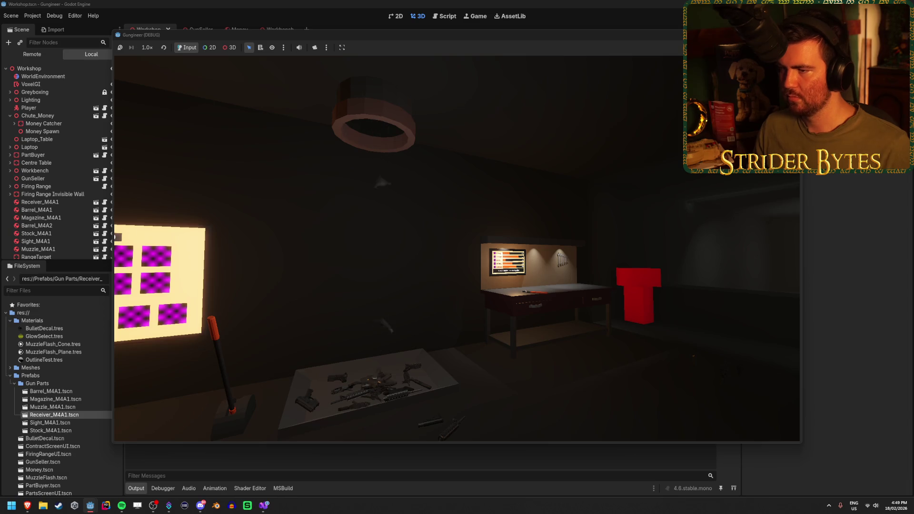
key("F8")
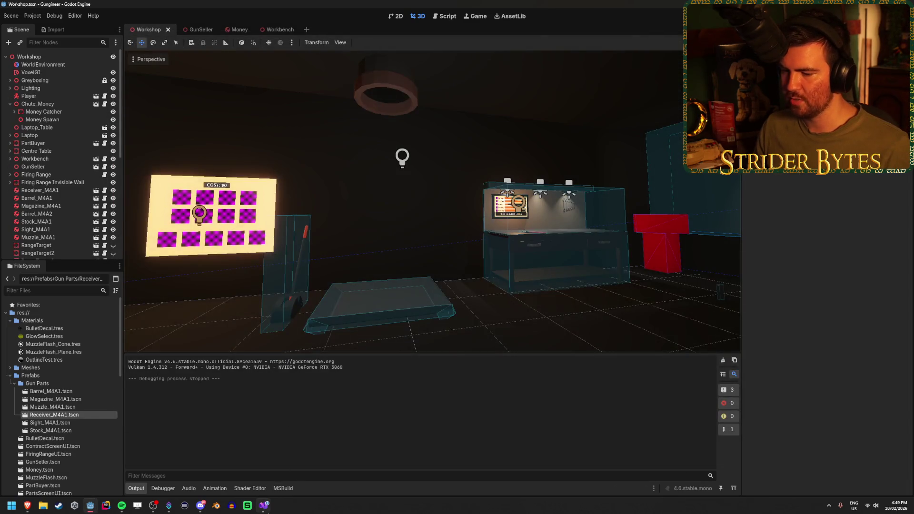
Step: Cut the torque impulse line from BuyPart, then run the game again from Godot
key("alt+Tab")
key("ctrl+x")
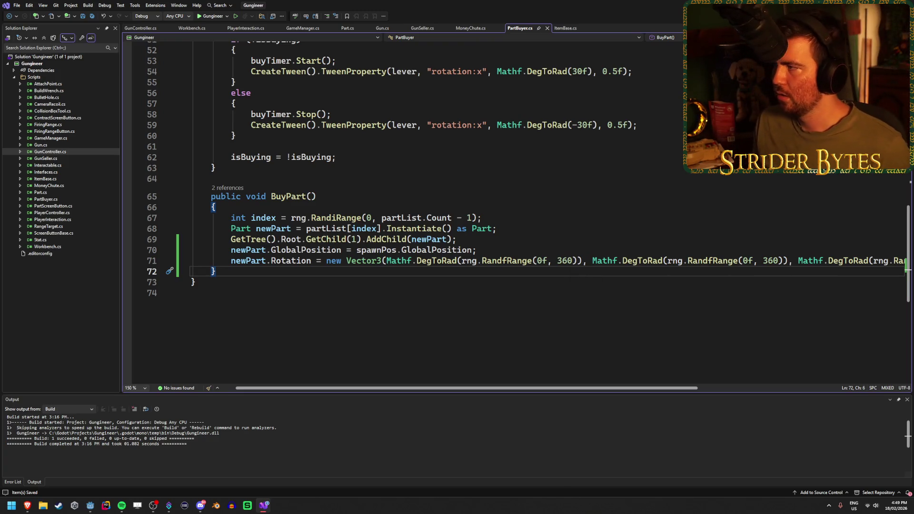
key("alt+Tab")
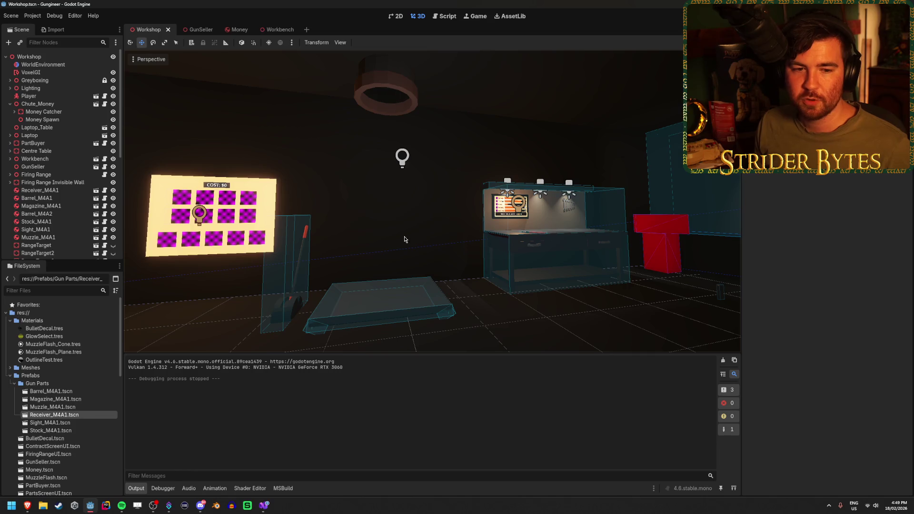
left_click_drag(404, 240, 547, 266)
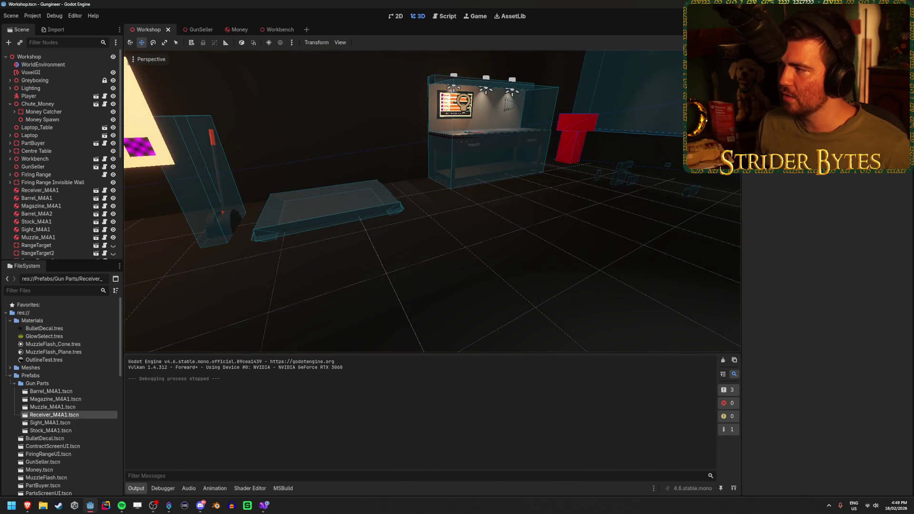
key("F5")
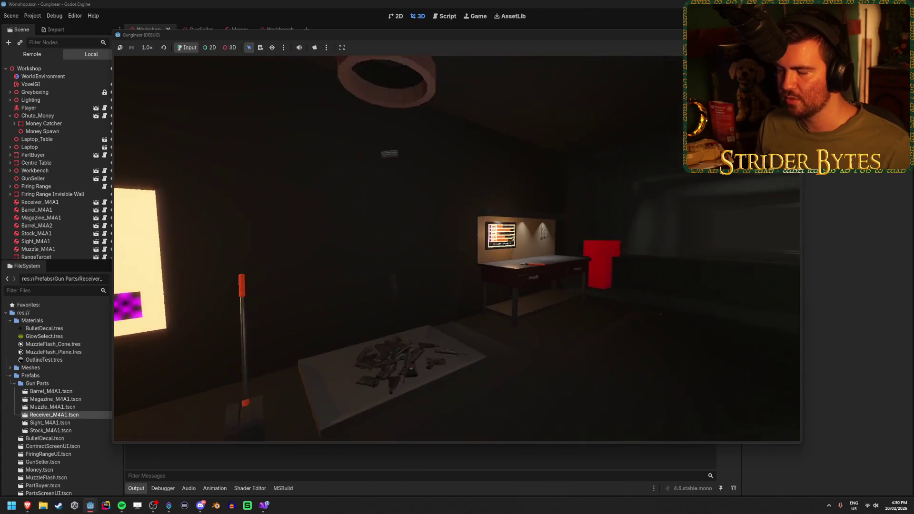
Step: Stop the second test run with F8
key("F8")
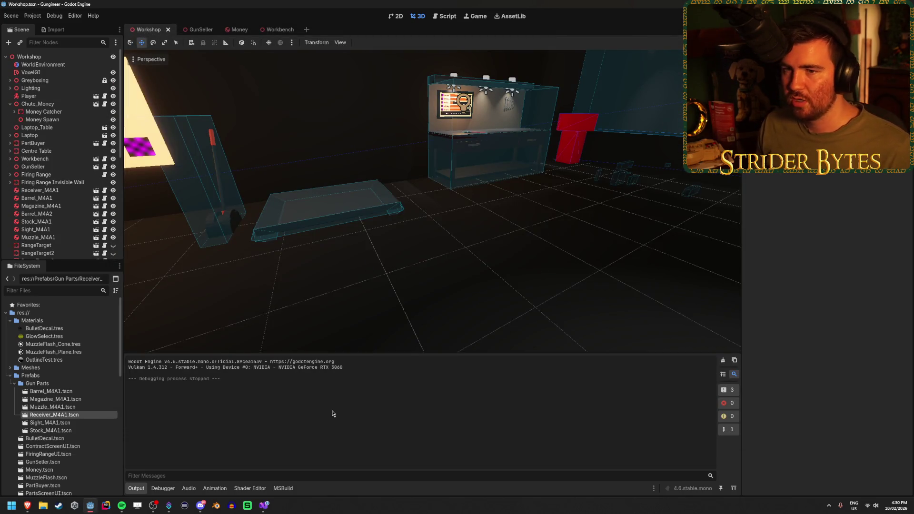
Step: Select the Player in the Scene tree and frame it in the viewport
right_click(409, 292)
key("w")
key("w")
key("w")
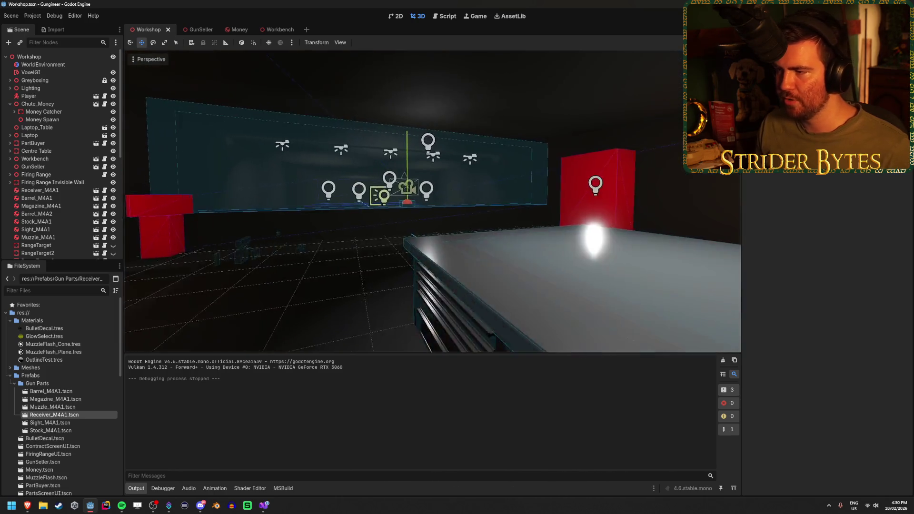
key("s")
key("s")
key("s")
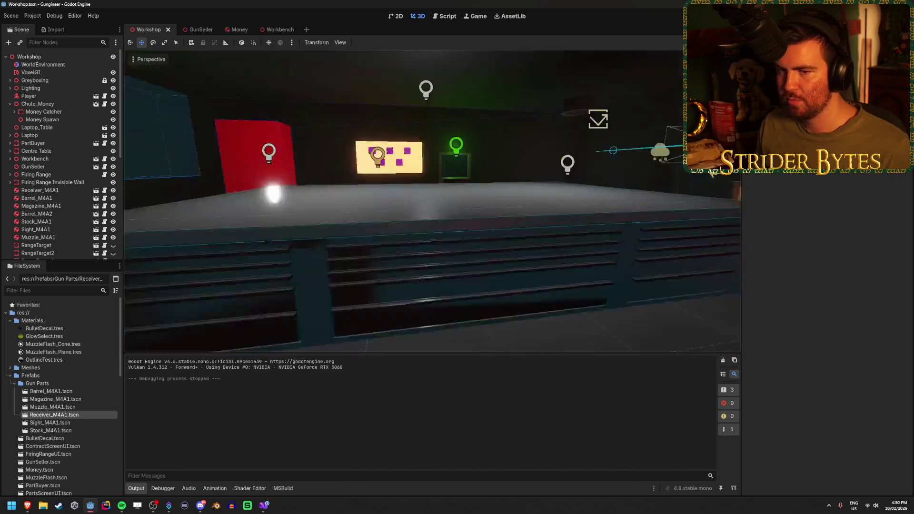
double_click(28, 96)
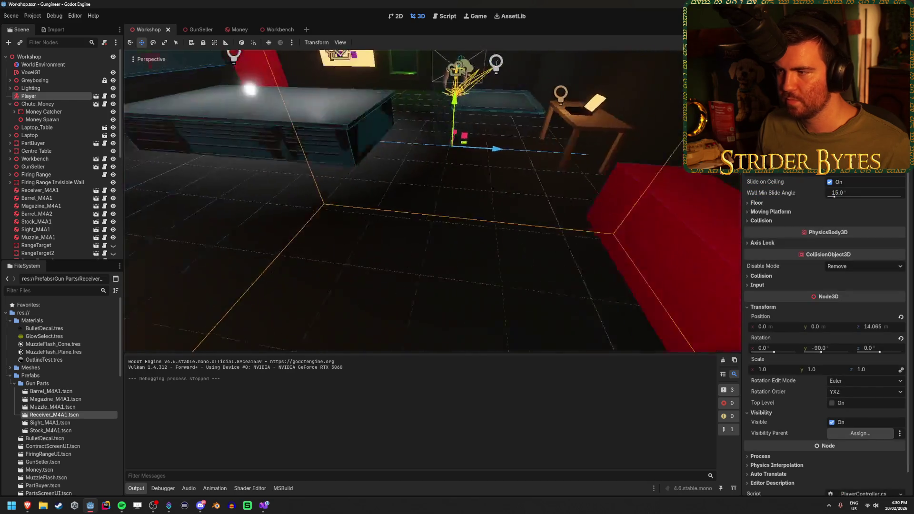
key("s")
key("s")
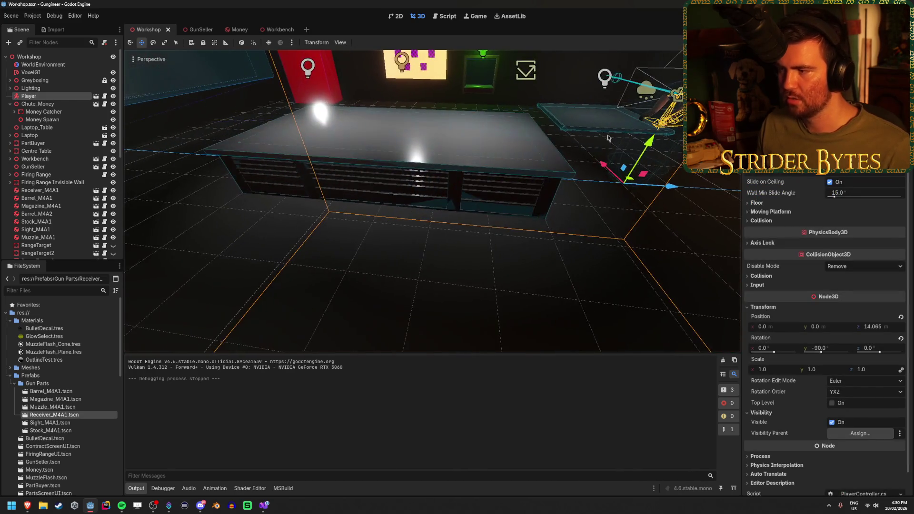
Step: Move the Player forward along Z to about 3.065, turn it around Y, and save
left_click_drag(678, 190, 215, 154)
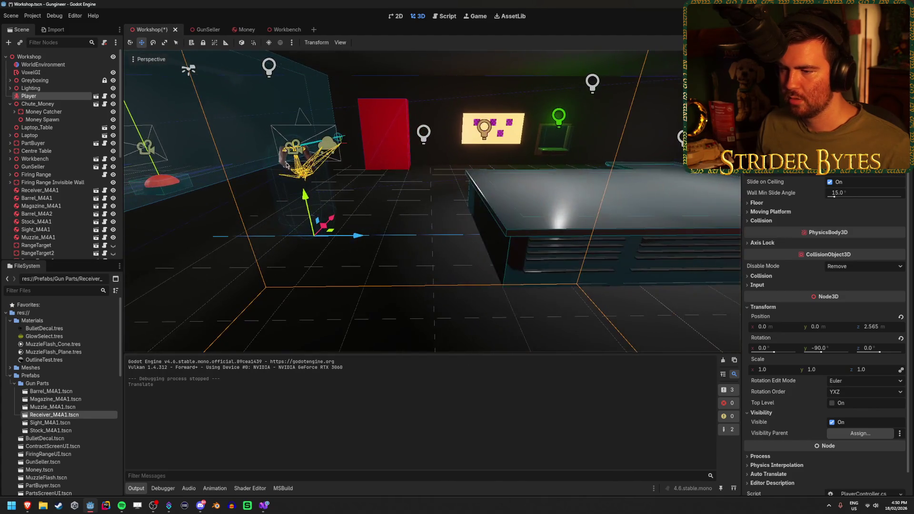
mouse_move(361, 244)
left_mouse_down()
mouse_move(381, 244)
mouse_move(362, 250)
left_mouse_up()
key("e")
key("ctrl+s")
left_click(362, 250)
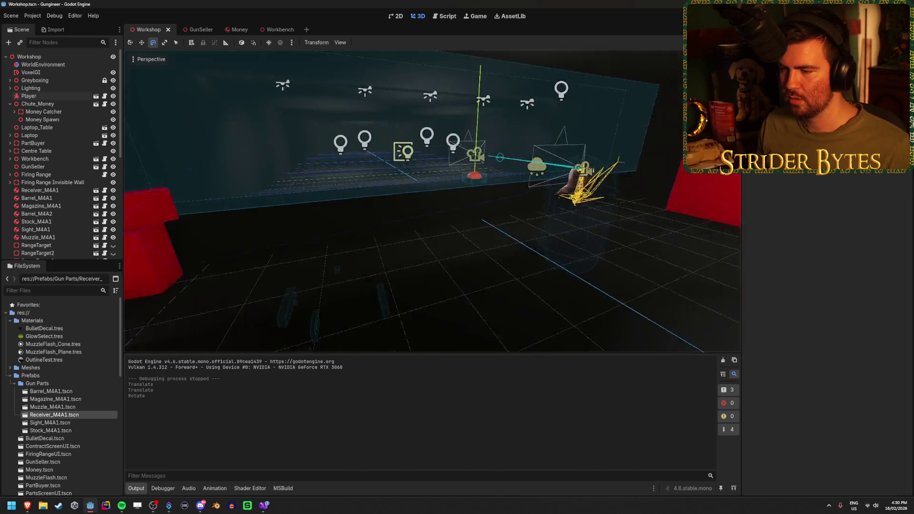
key("ctrl+s")
mouse_move(392, 306)
left_mouse_down()
mouse_move(624, 179)
mouse_move(524, 196)
mouse_move(327, 170)
mouse_move(515, 185)
mouse_move(495, 188)
left_mouse_up()
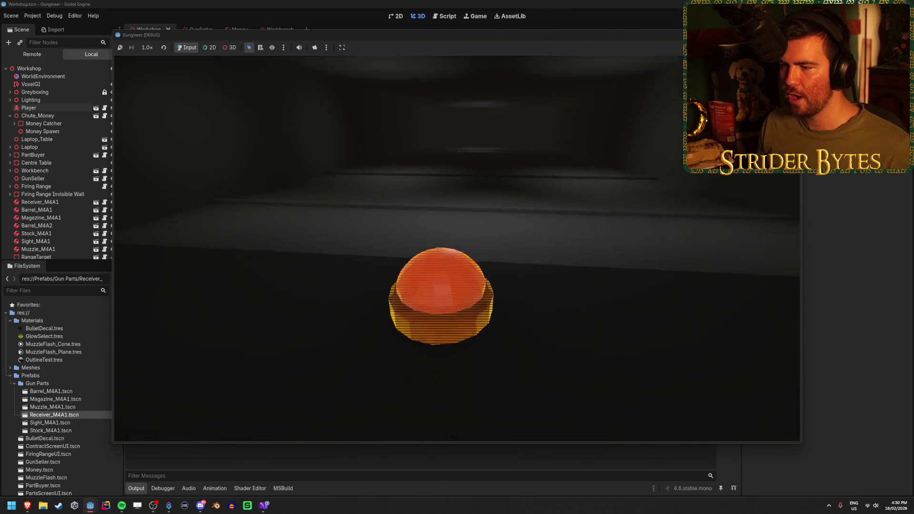
key("e")
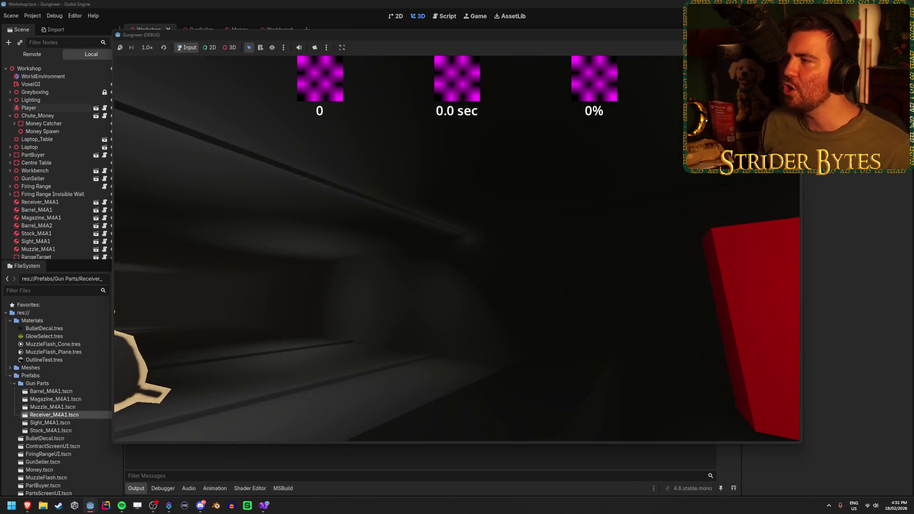
key("F8")
left_click_drag(422, 324, 449, 277)
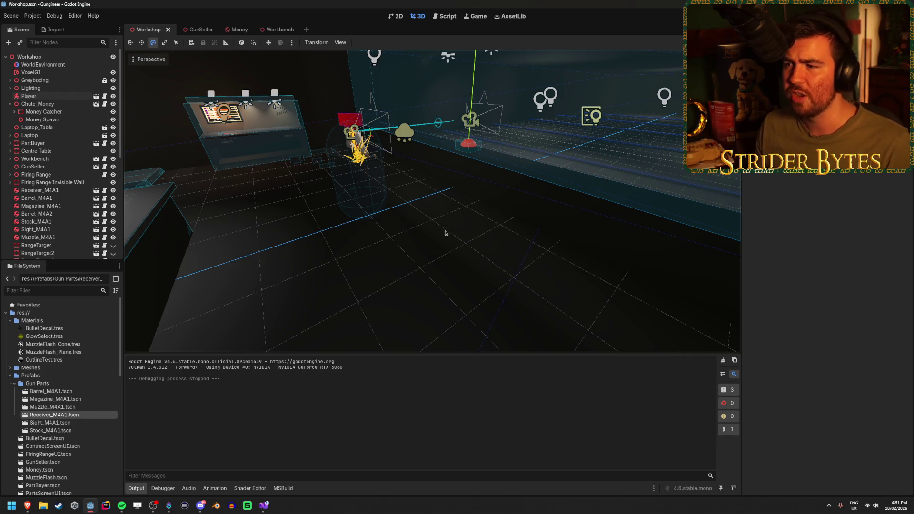
Step: Fly to the firing range, collapse Chute_Money, and right-click the Firing Range node
mouse_move(466, 238)
left_mouse_down()
mouse_move(482, 228)
mouse_move(442, 254)
left_mouse_up()
left_click_drag(400, 299, 376, 290)
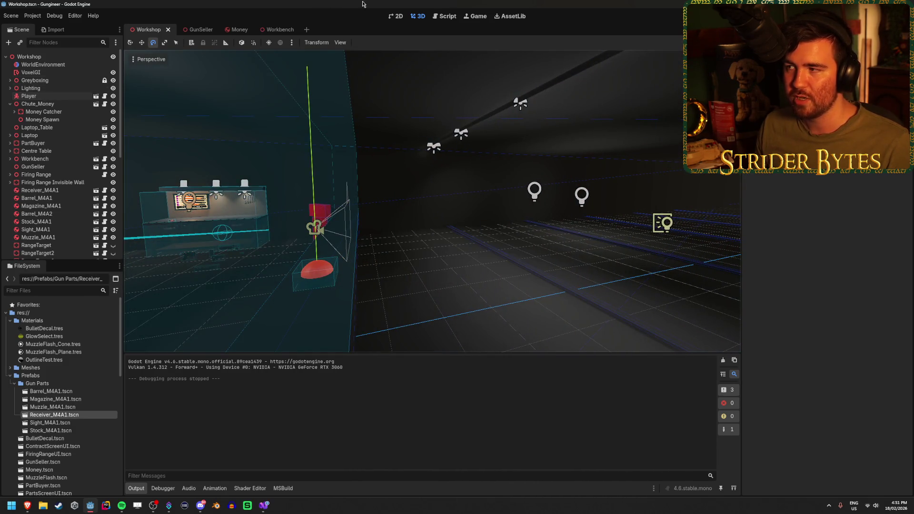
left_click(10, 105)
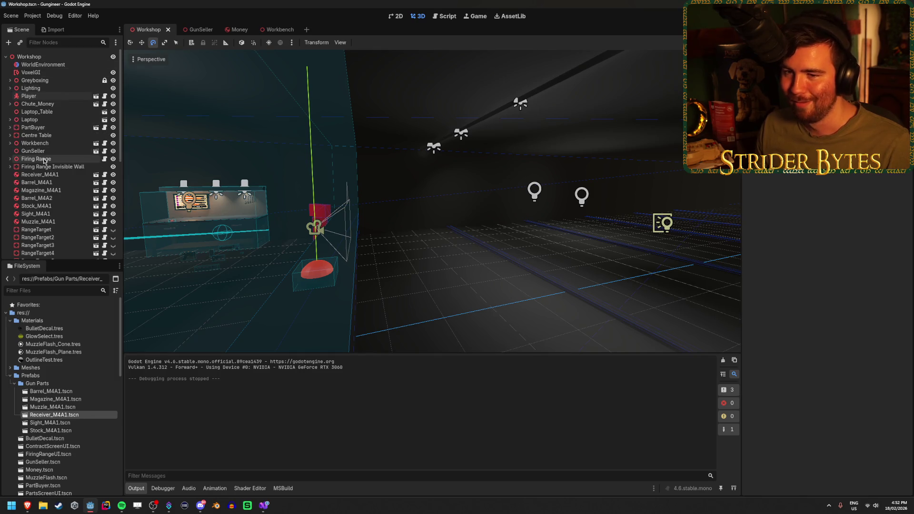
left_click(25, 161)
left_click(10, 159)
left_click(14, 167)
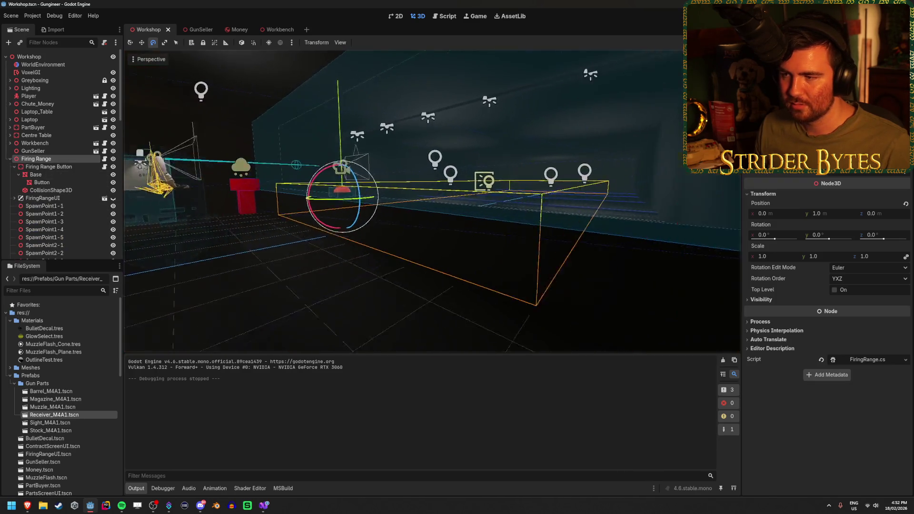
left_click(14, 166)
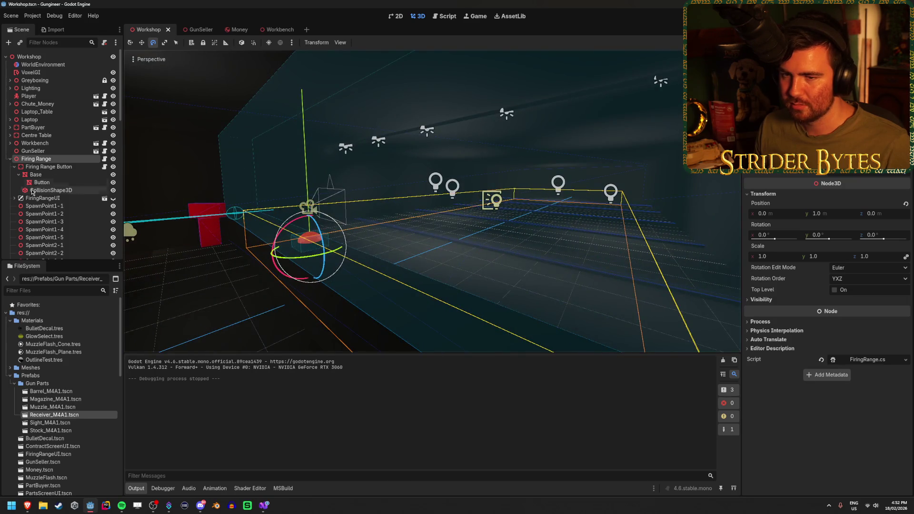
double_click(48, 161)
right_click(47, 160)
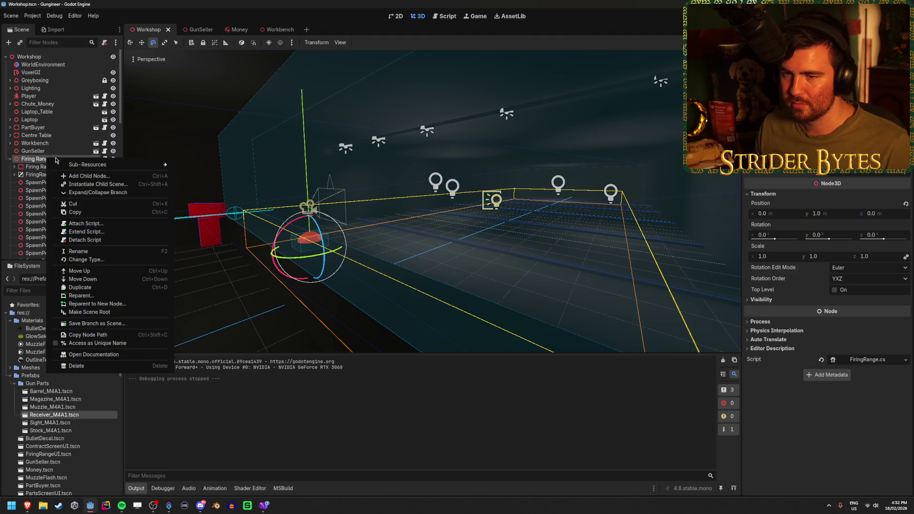
Step: Add a CSGBox3D child under Firing Range by searching 'csg'
mouse_move(107, 169)
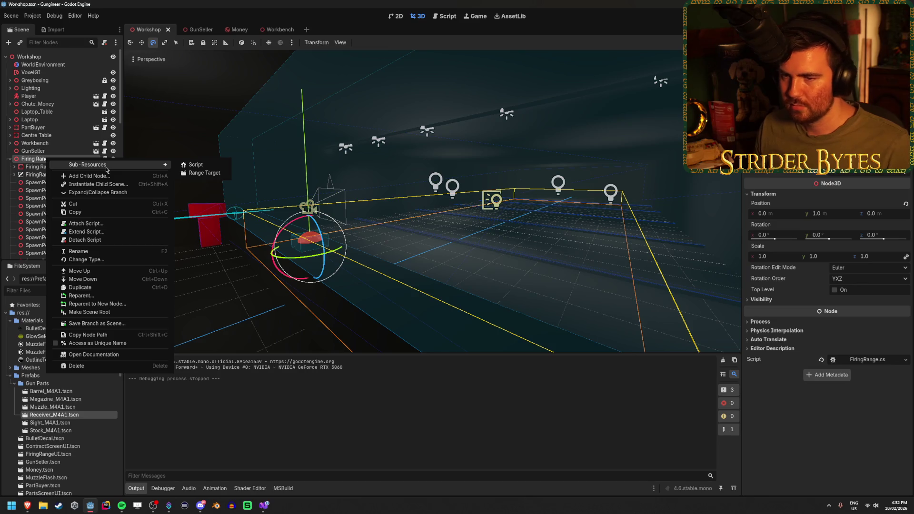
left_click(108, 176)
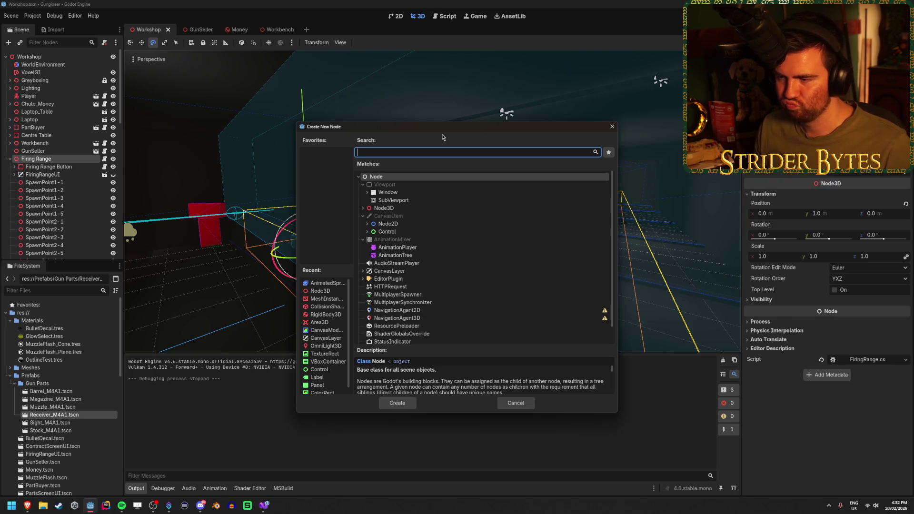
type("csg")
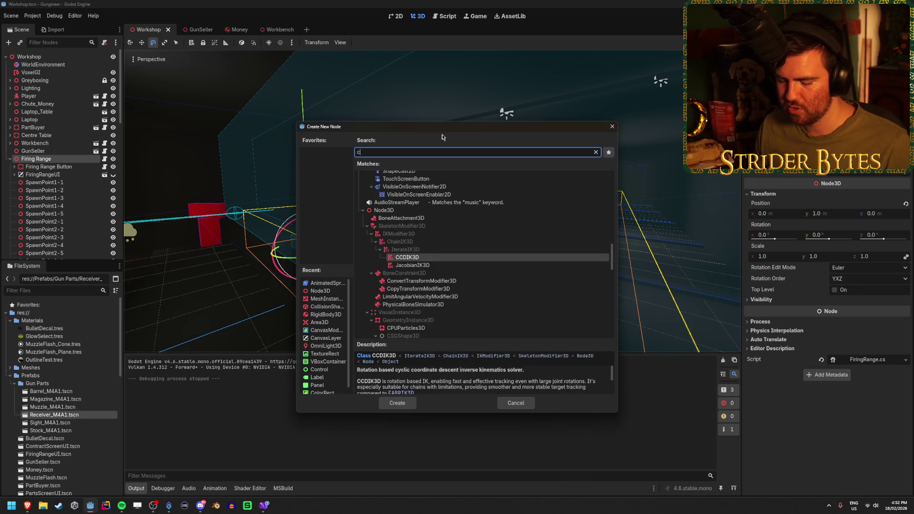
double_click(423, 225)
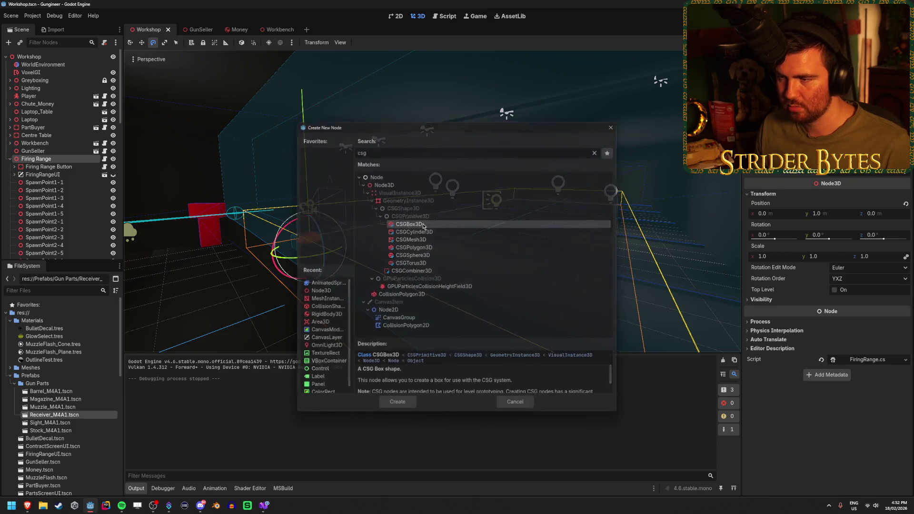
Step: Frame the new CSG box and raise it along Y, then shift it along Z
key("f")
key("w")
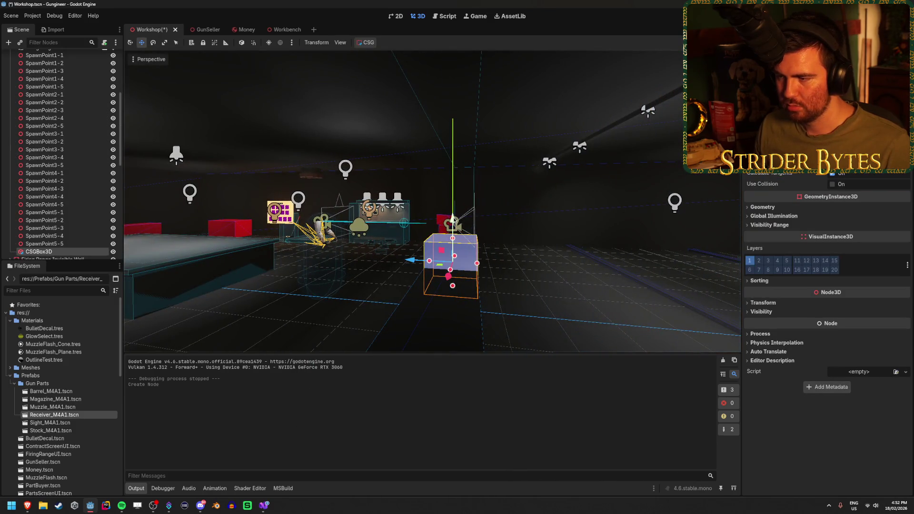
left_click_drag(453, 220, 453, 86)
left_click_drag(410, 136, 481, 136)
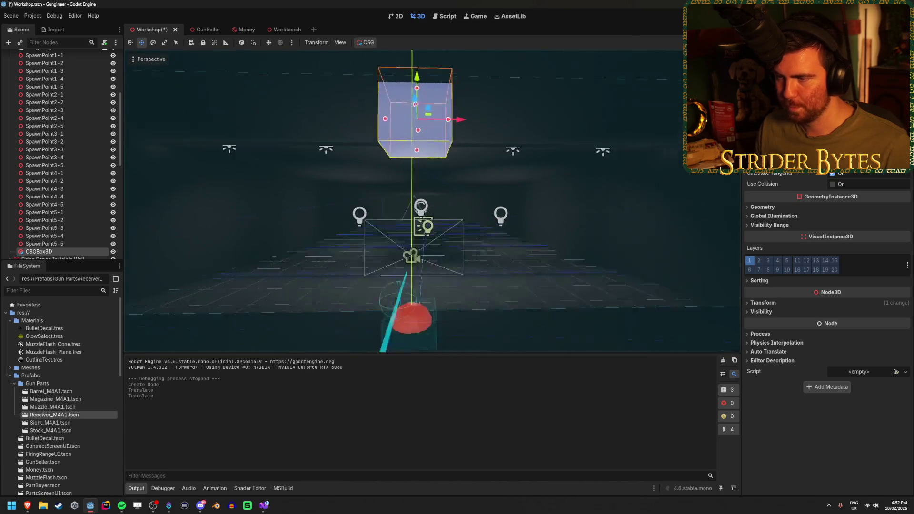
Step: Reposition the box vertically above the lanes and save the Workshop scene
left_click_drag(395, 188, 481, 210)
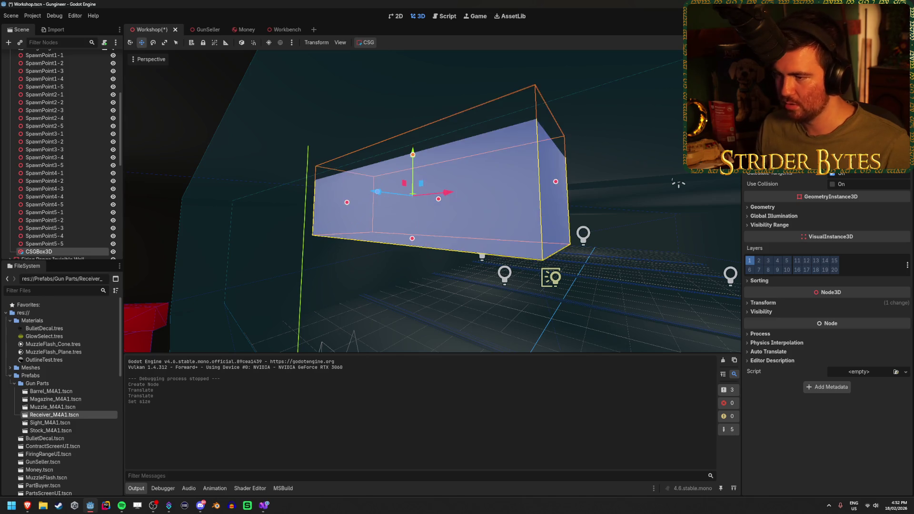
scroll(428, 191, "up", 2)
left_click_drag(412, 296, 413, 296)
mouse_move(418, 170)
left_mouse_down()
mouse_move(418, 203)
mouse_move(429, 200)
left_mouse_up()
key("ctrl+s")
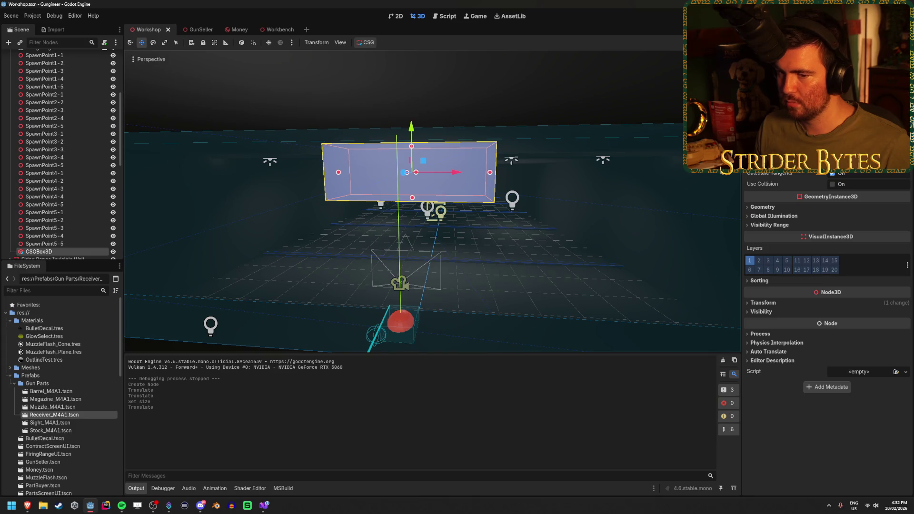
right_click(74, 250)
Step: Add a MeshInstance3D child under the CSGBox3D node
left_click(96, 258)
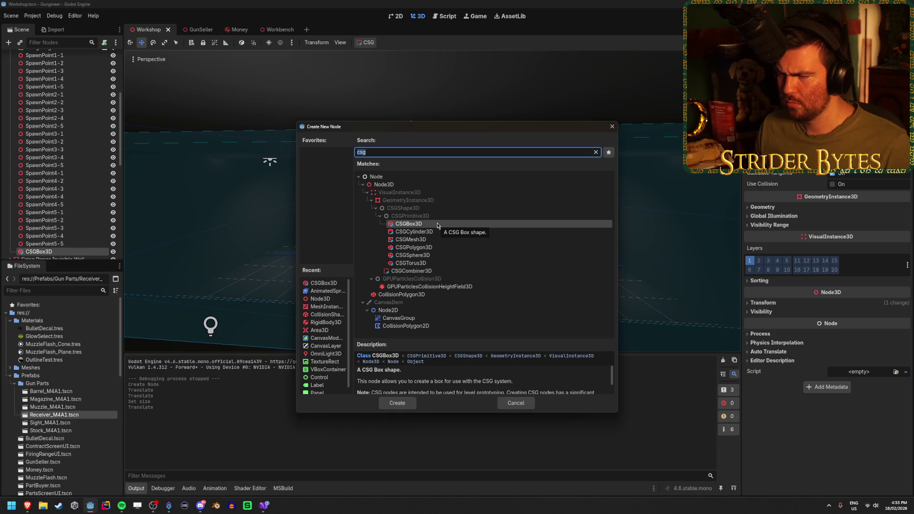
type("mesh")
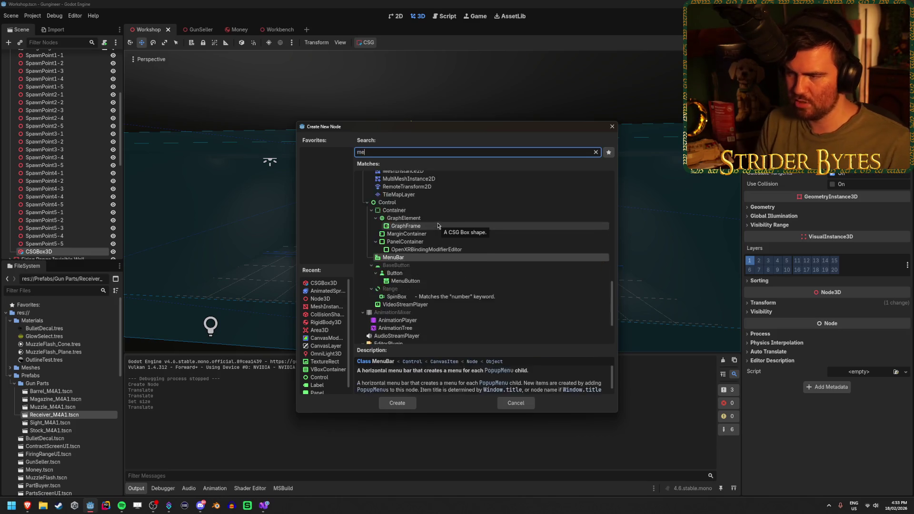
double_click(437, 231)
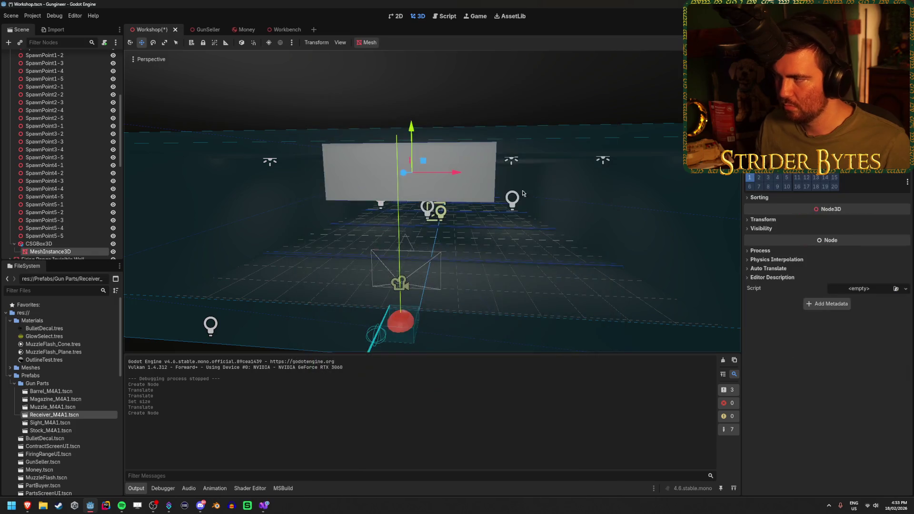
Step: Assign a QuadMesh to the MeshInstance3D and slide it along Z onto the slab's face
left_click(876, 62)
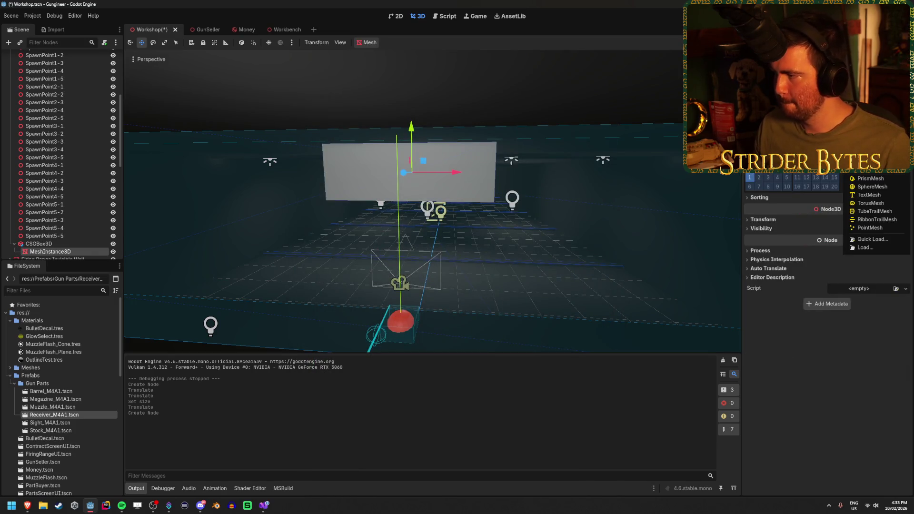
left_click(871, 170)
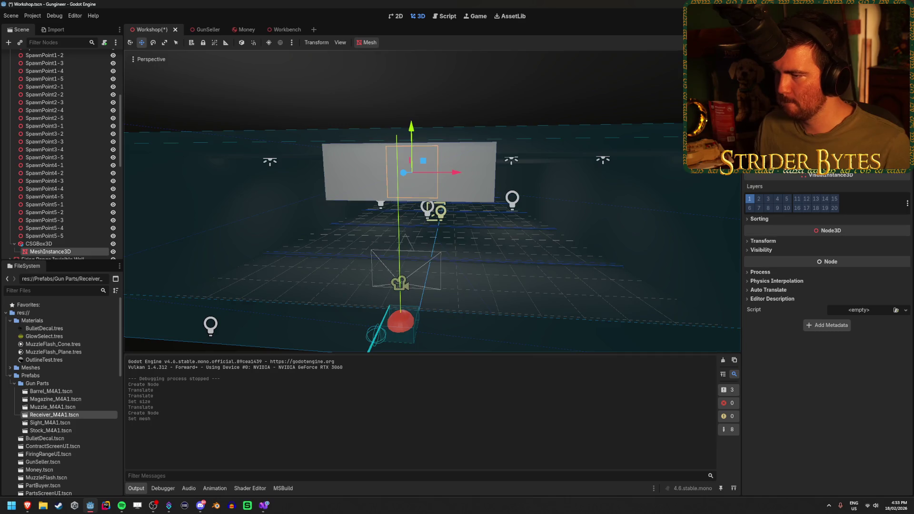
left_click_drag(487, 193, 422, 188)
scroll(828, 286, "up", 3)
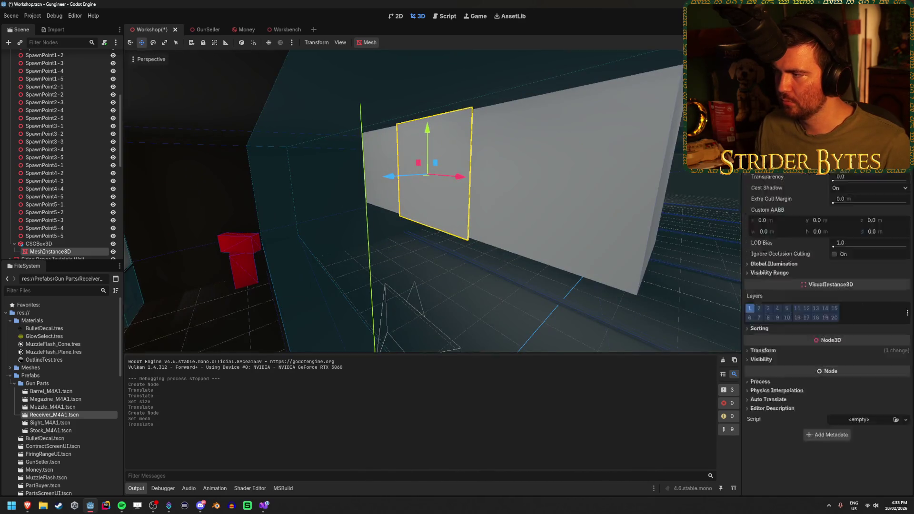
scroll(827, 267, "up", 5)
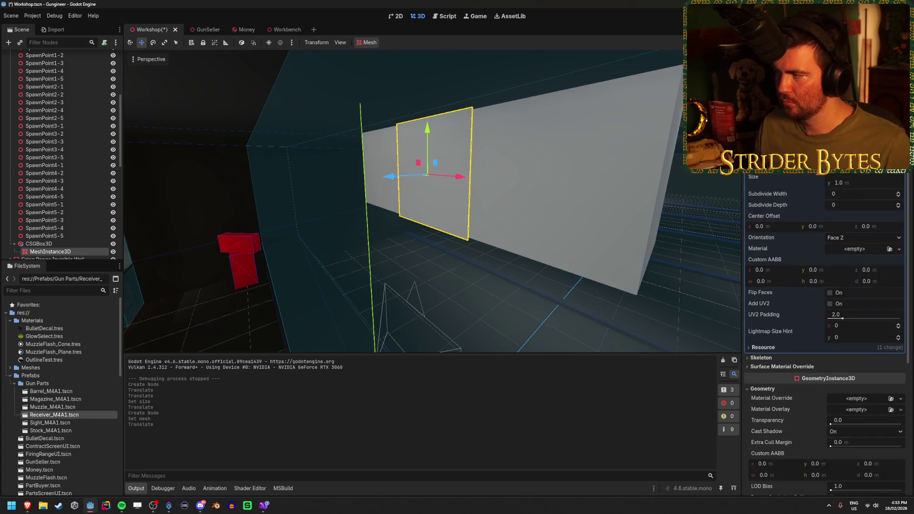
scroll(828, 285, "down", 5)
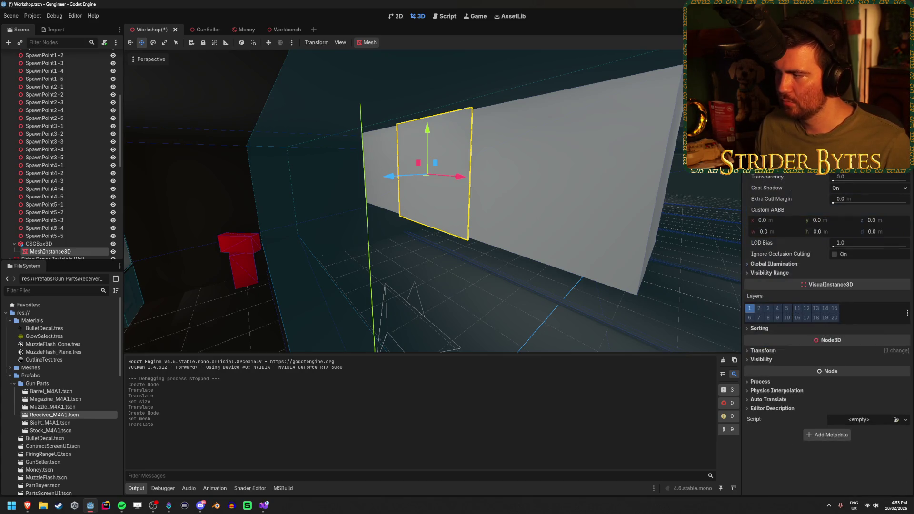
Step: Give the quad a new StandardMaterial3D override and shorten its height to 0.9
left_click(860, 168)
left_click(853, 177)
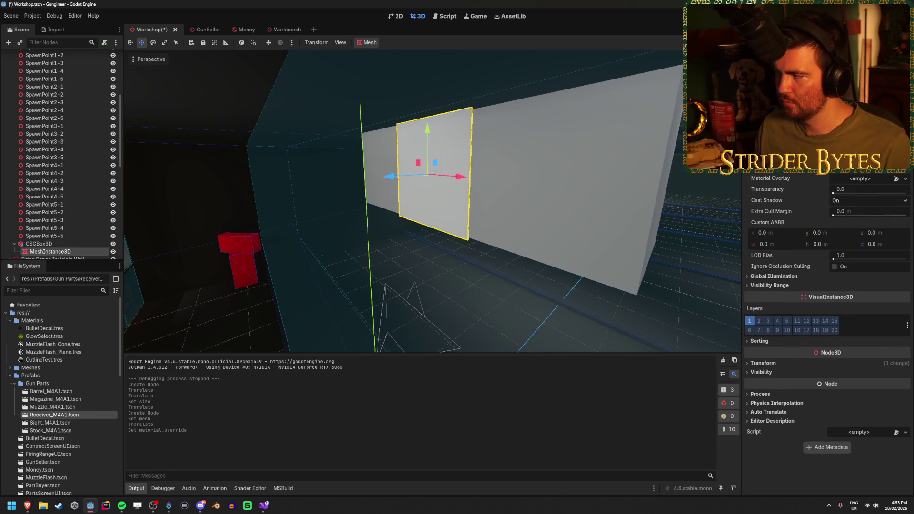
scroll(828, 286, "up", 5)
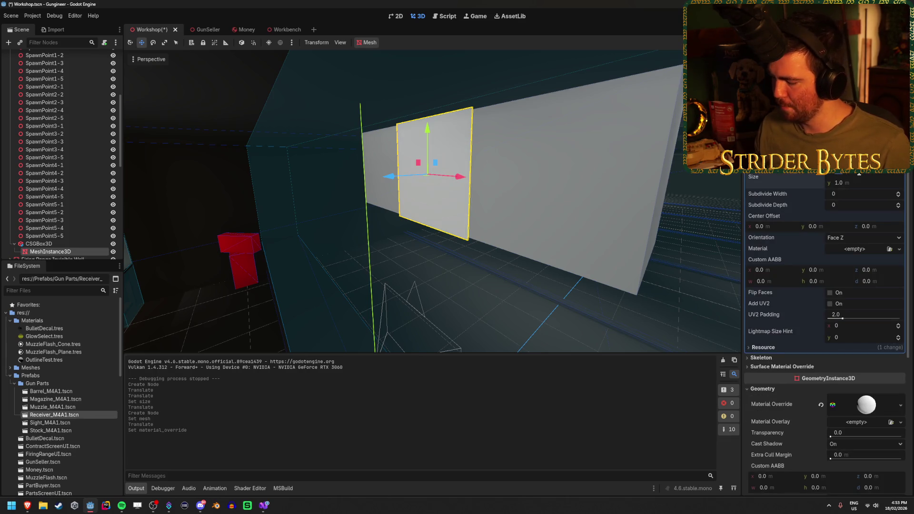
left_click_drag(860, 174, 853, 174)
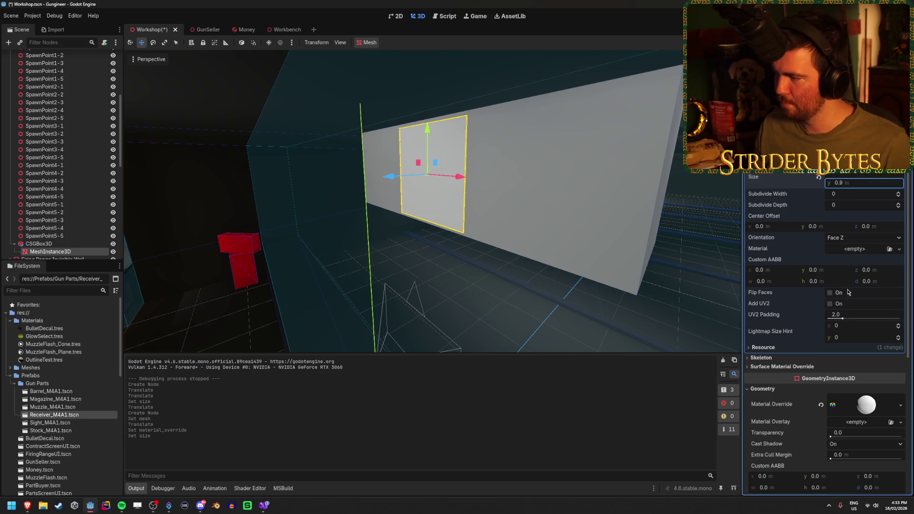
Step: Darken the override material's albedo colour to near-black and save the scene
left_click(867, 405)
scroll(847, 321, "down", 5)
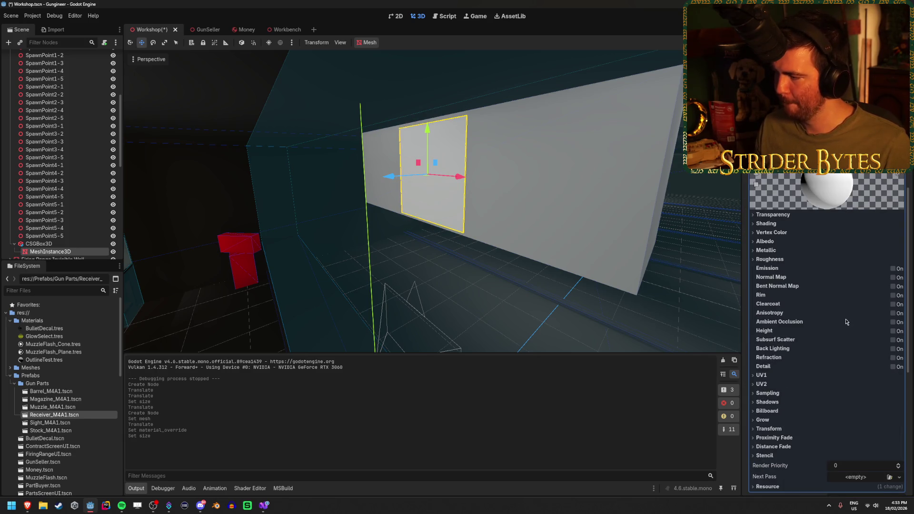
left_click(774, 244)
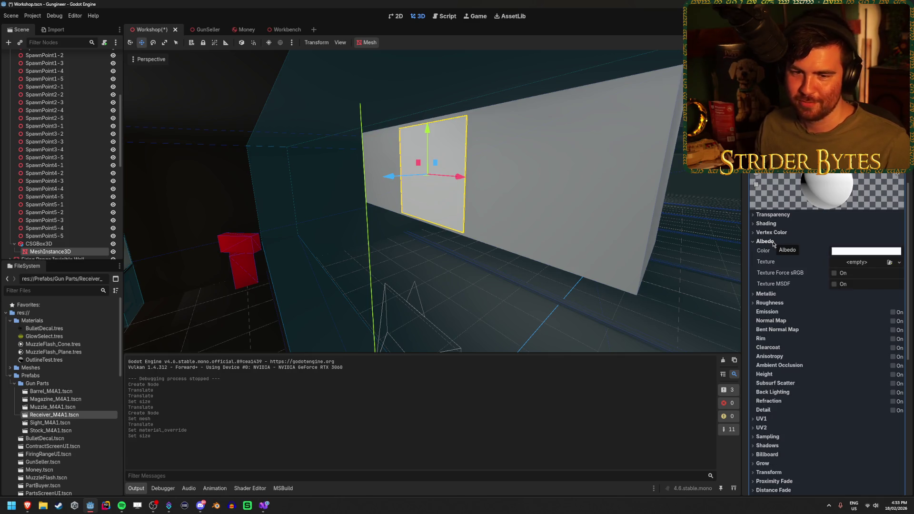
left_click_drag(429, 210, 505, 207)
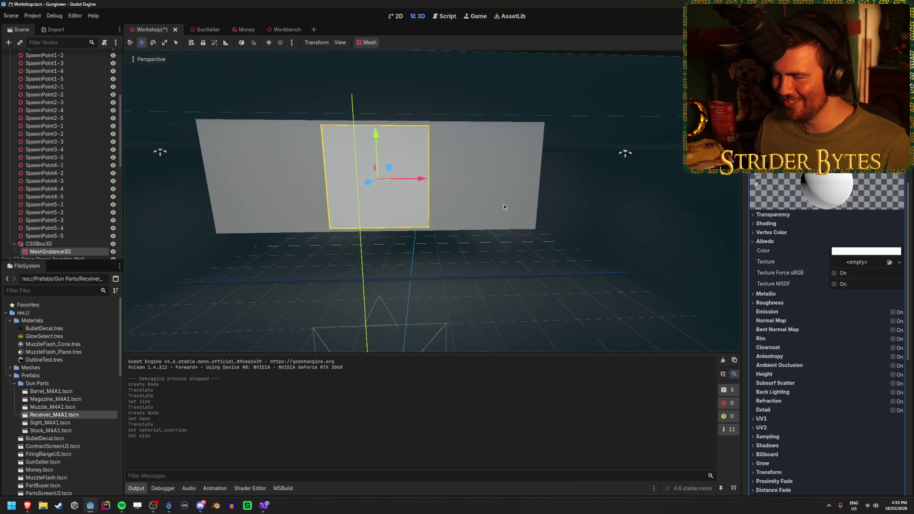
left_click(868, 251)
left_click_drag(911, 302, 905, 350)
left_click(490, 287)
left_click_drag(490, 287, 510, 286)
key("ctrl+s")
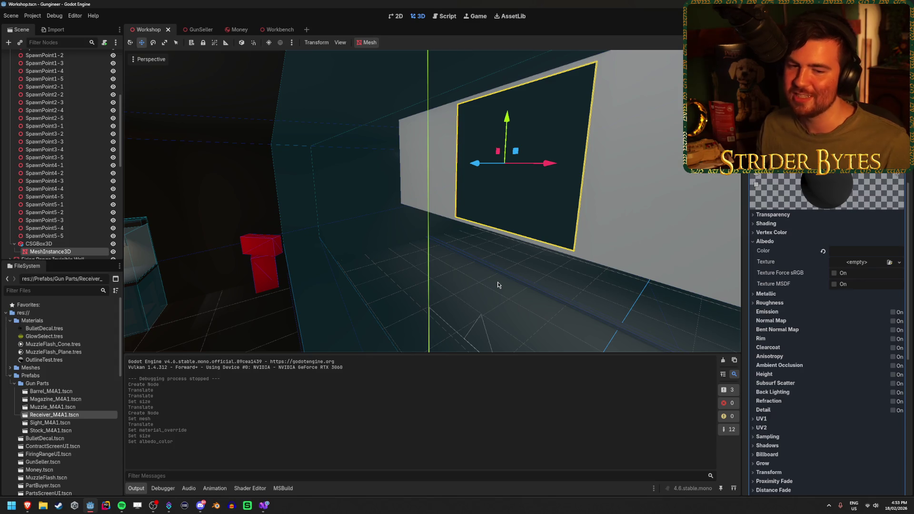
key("ctrl+s")
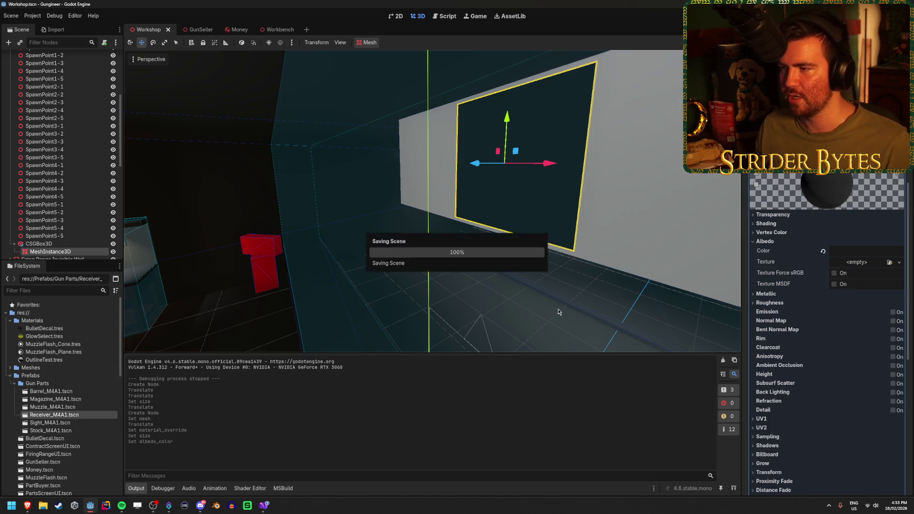
Step: Duplicate the dark quad twice, moving the first copy into the next frame opening
left_click_drag(558, 308, 534, 311)
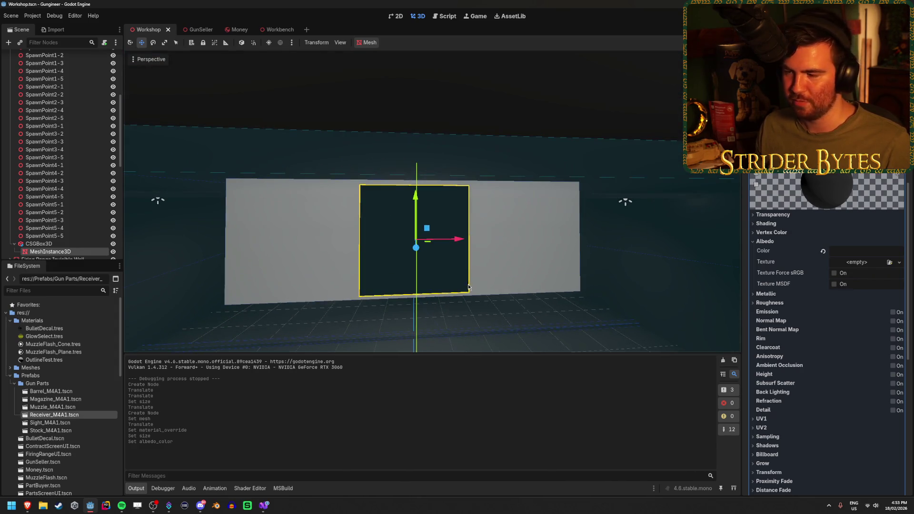
key("ctrl+d")
mouse_move(460, 243)
left_mouse_down()
mouse_move(336, 244)
mouse_move(556, 242)
left_mouse_up()
key("ctrl+d")
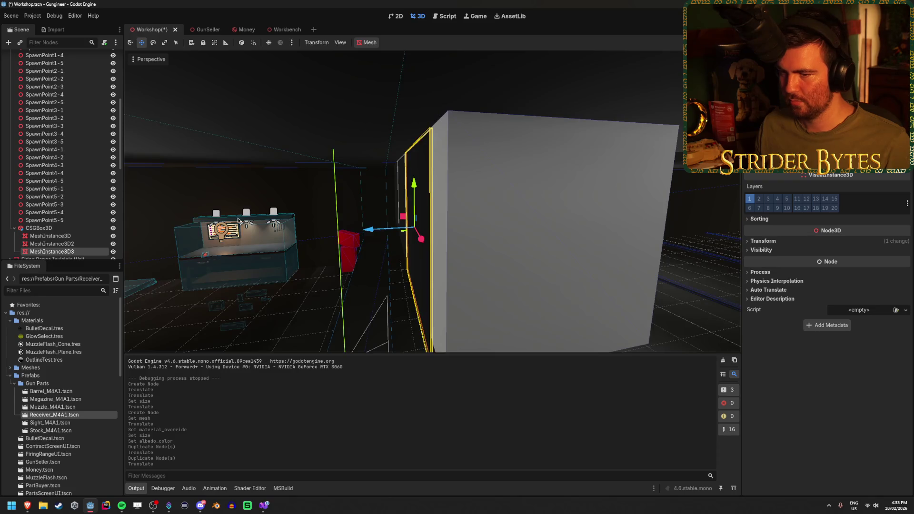
Step: Select all three glass quads and nudge them back into the frame
left_click(50, 236, "shift")
left_click_drag(361, 206, 362, 205)
left_click(598, 313)
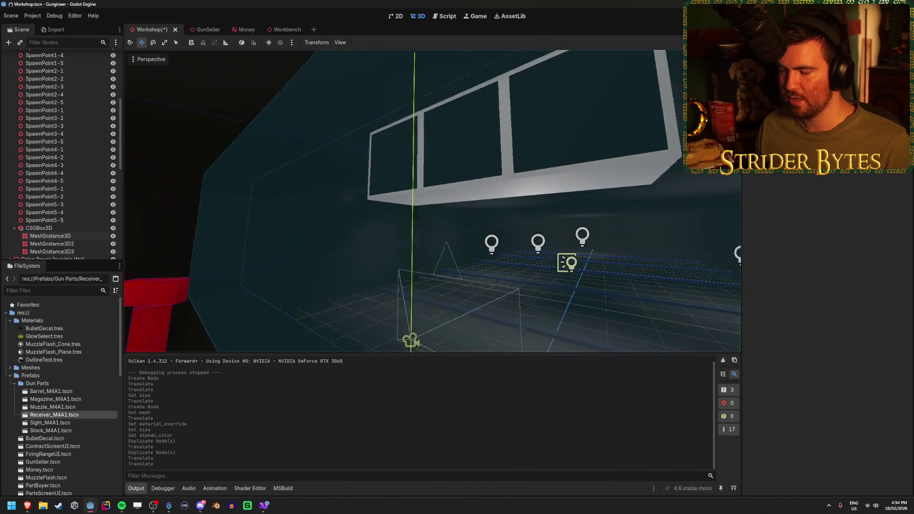
left_click_drag(619, 191, 639, 166)
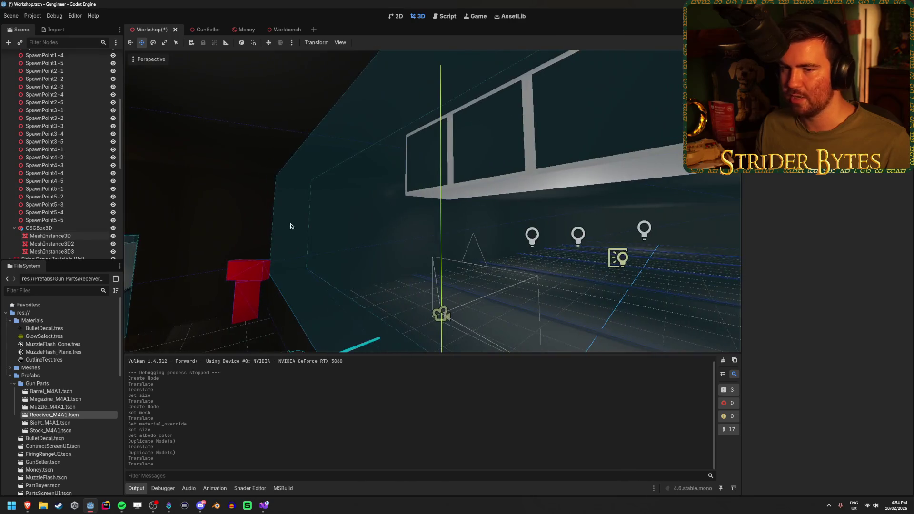
left_click(39, 228)
Step: Roughly tilt the window frame around X with the rotate gizmo, undoing an accidental move
key("e")
mouse_move(488, 139)
left_mouse_down()
mouse_move(488, 150)
mouse_move(410, 125)
mouse_move(411, 76)
left_mouse_up()
key("w")
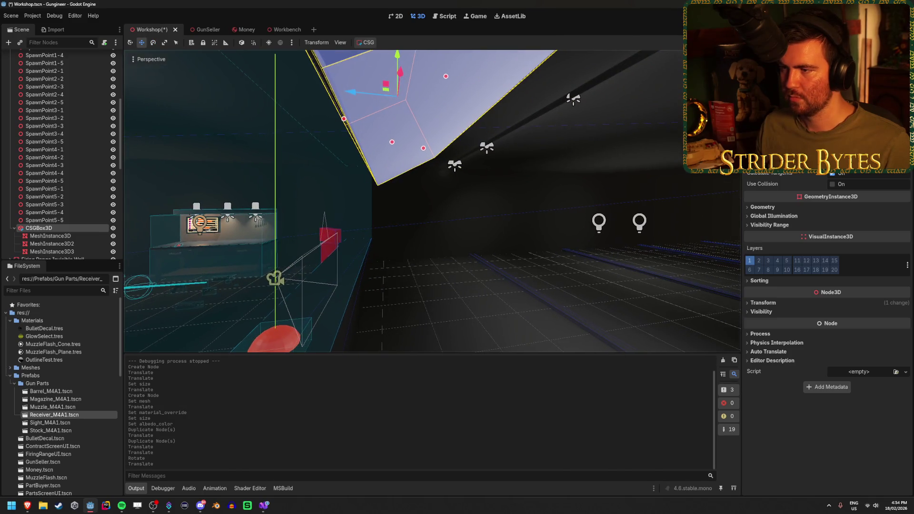
key("ctrl+z")
left_click_drag(451, 166, 390, 179)
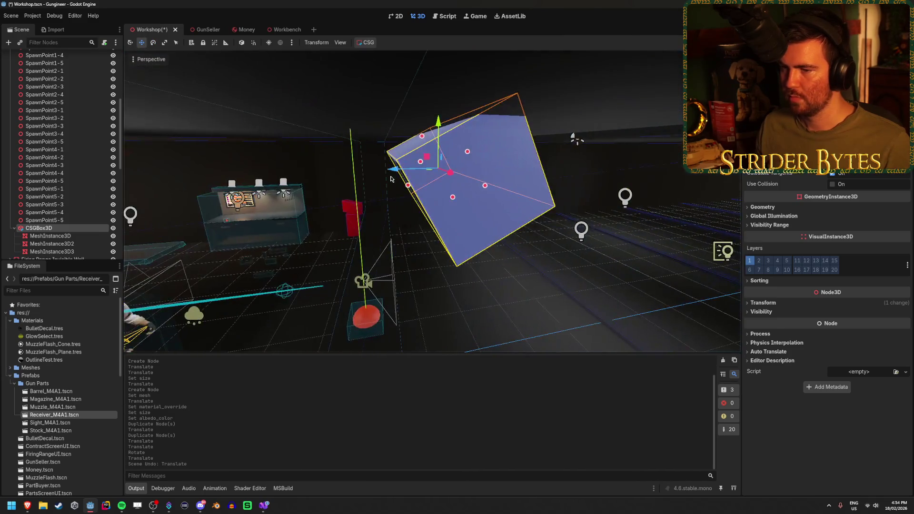
key("e")
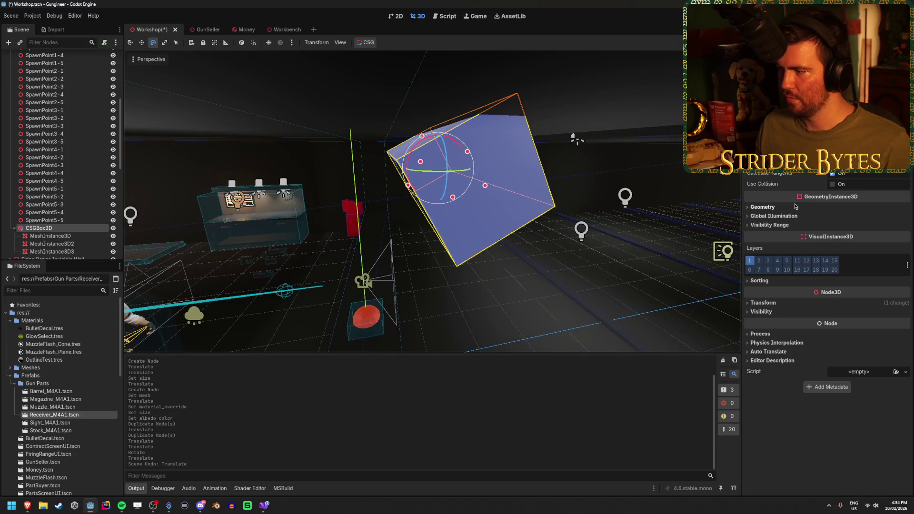
Step: Set the frame's X rotation to exactly 30° and position Y to 2.791, then save
left_click(765, 303)
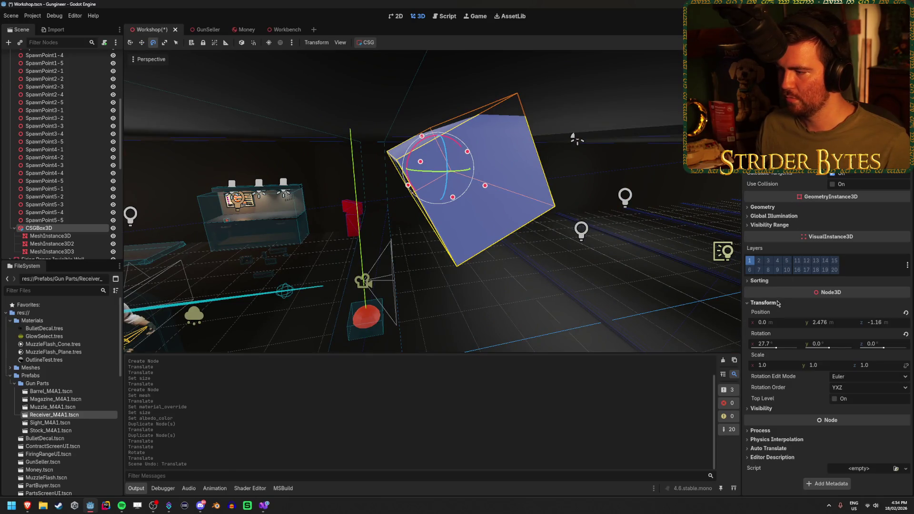
left_click(769, 344)
type("30")
key("Return")
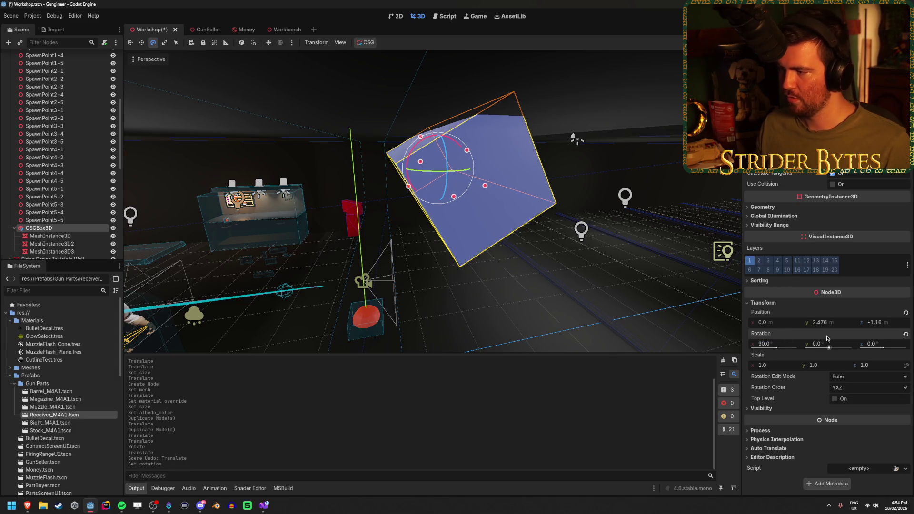
left_click_drag(826, 323, 847, 324)
left_click(485, 298)
key("ctrl+s")
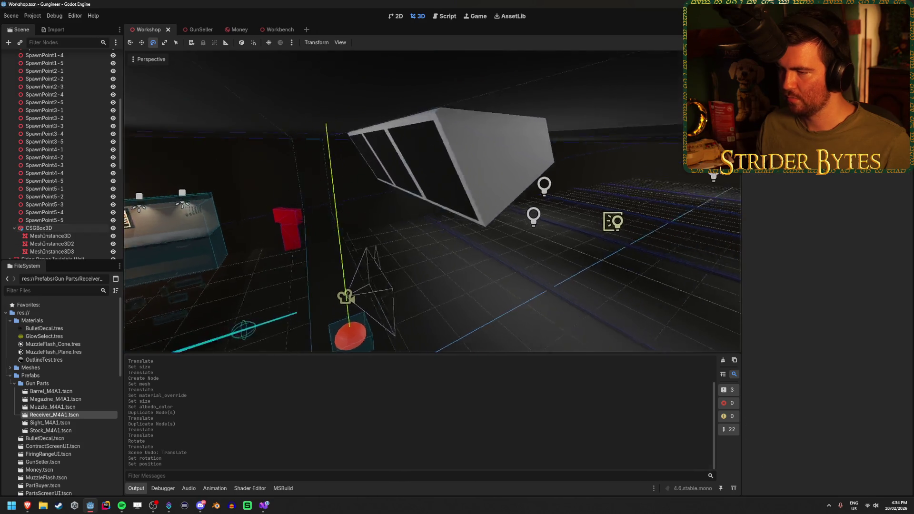
key("s")
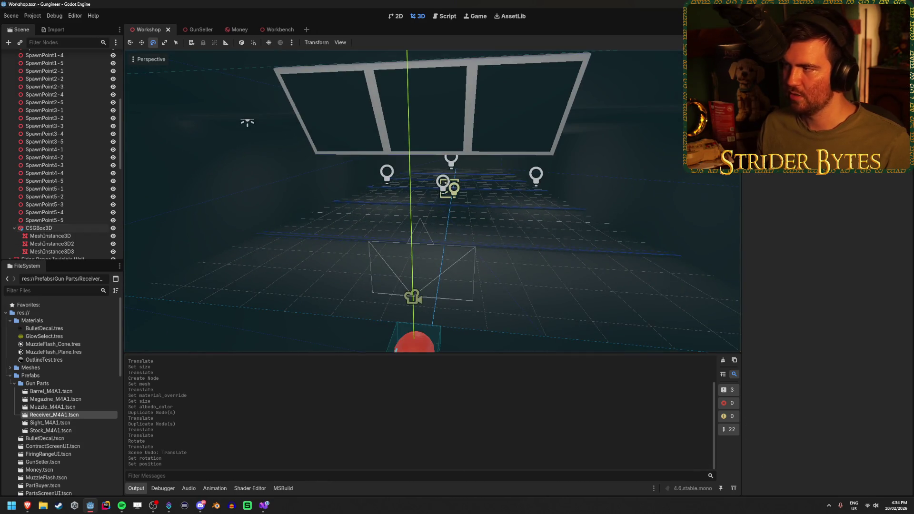
key("F5")
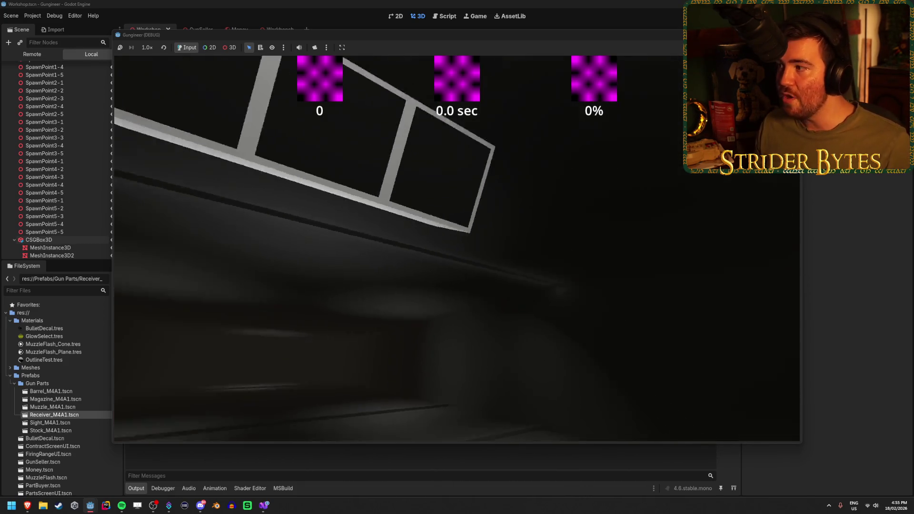
key("Escape")
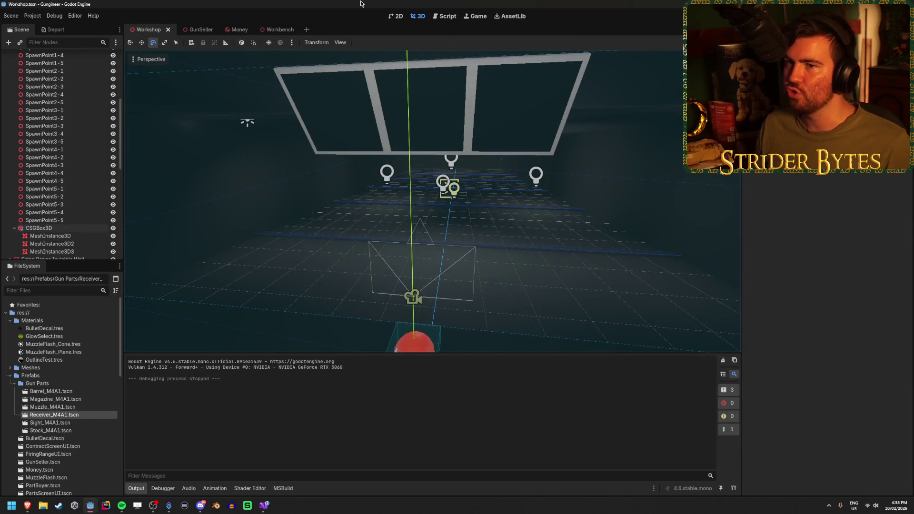
scroll(71, 188, "down", 1)
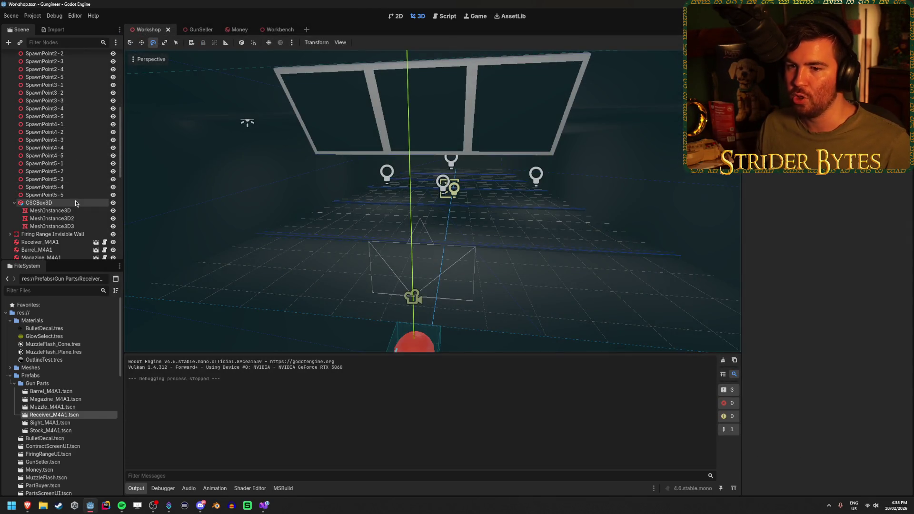
Step: Select the window frame in move mode, bring it into view, and save the scene
left_click(76, 203)
key("w")
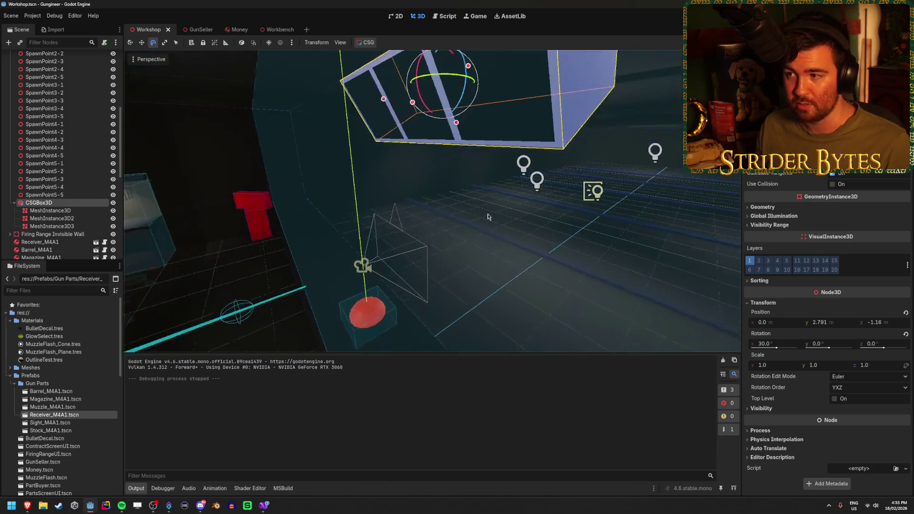
mouse_move(476, 66)
left_mouse_down()
mouse_move(428, 62)
mouse_move(418, 105)
mouse_move(455, 144)
left_mouse_up()
key("ctrl+s")
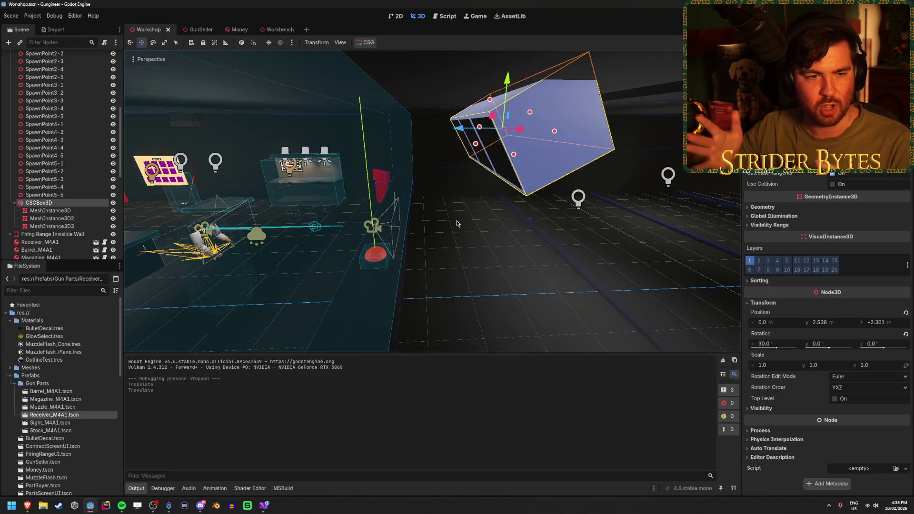
Step: Raise the window frame a little higher, save, and run the game with F5
left_click_drag(458, 224, 467, 214)
left_click_drag(515, 116, 535, 116)
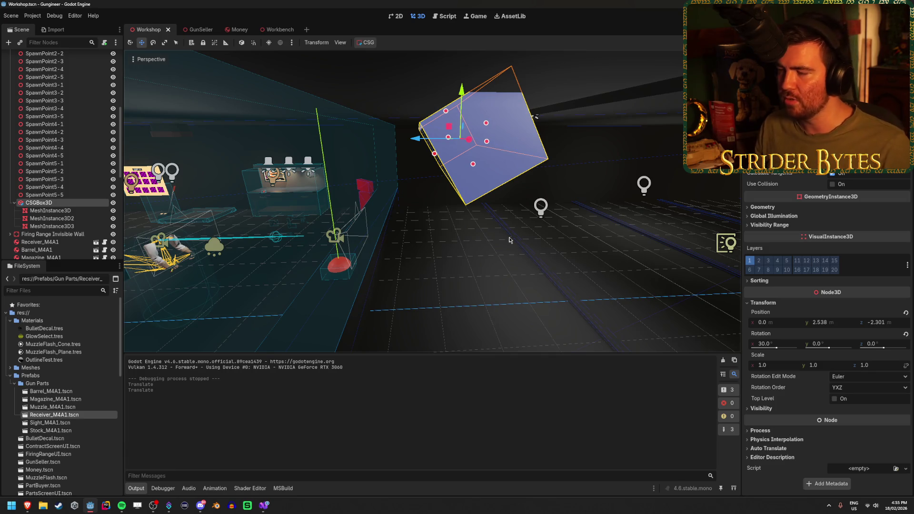
left_click_drag(523, 261, 595, 254)
mouse_move(494, 216)
left_mouse_down()
mouse_move(476, 217)
mouse_move(494, 216)
left_mouse_up()
left_click_drag(440, 116, 477, 112)
left_click_drag(336, 129, 343, 114)
left_click(337, 227)
key("ctrl+s")
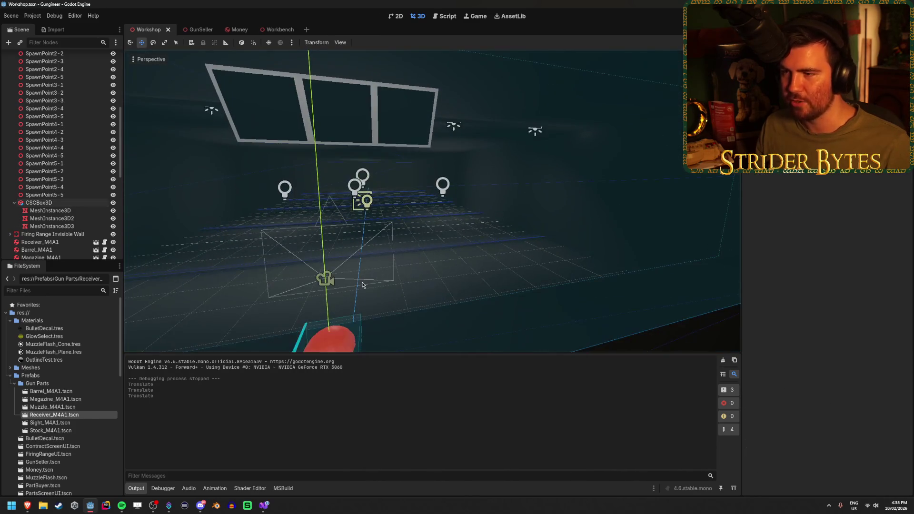
key("F5")
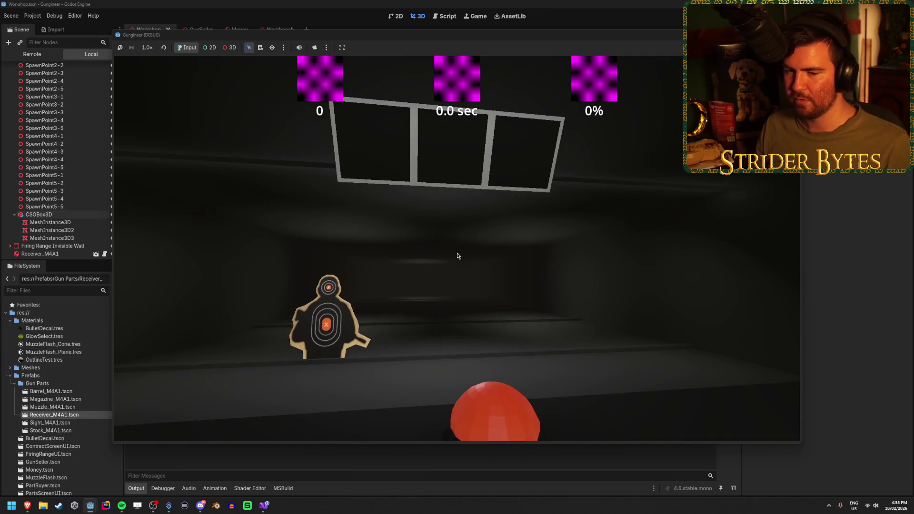
Step: Stop the running game and select the window frame box
key("F8")
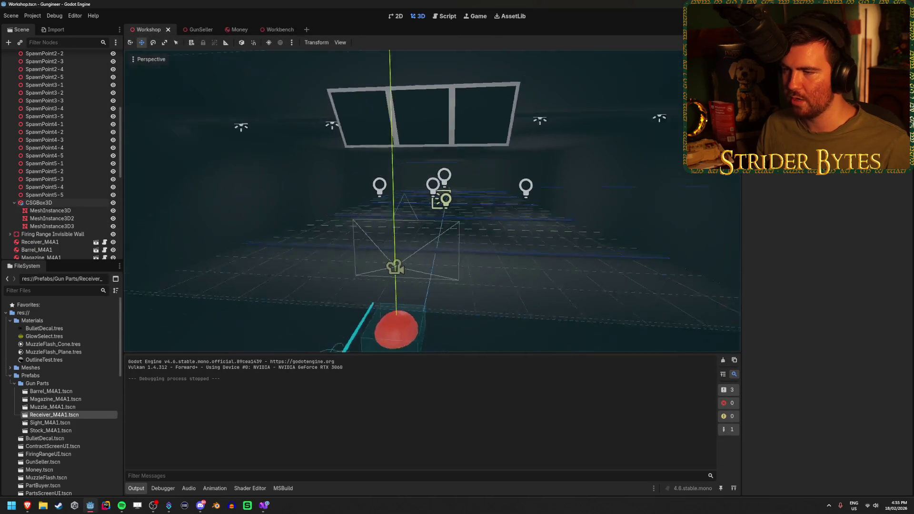
left_click_drag(496, 240, 448, 248)
mouse_move(429, 200)
left_mouse_down()
mouse_move(523, 205)
mouse_move(429, 205)
left_mouse_up()
left_click(91, 203)
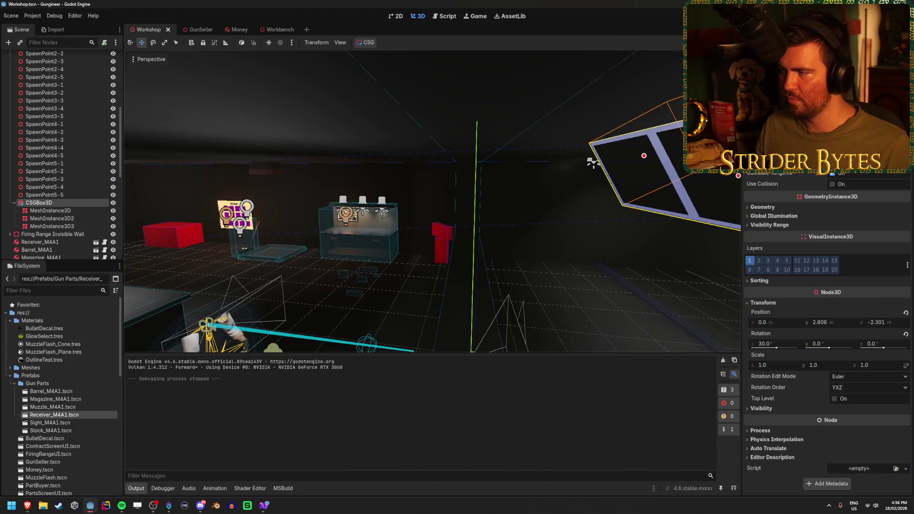
Step: Set the frame's position to y 2.5 and z -2.5, then save the scene
left_click(840, 322)
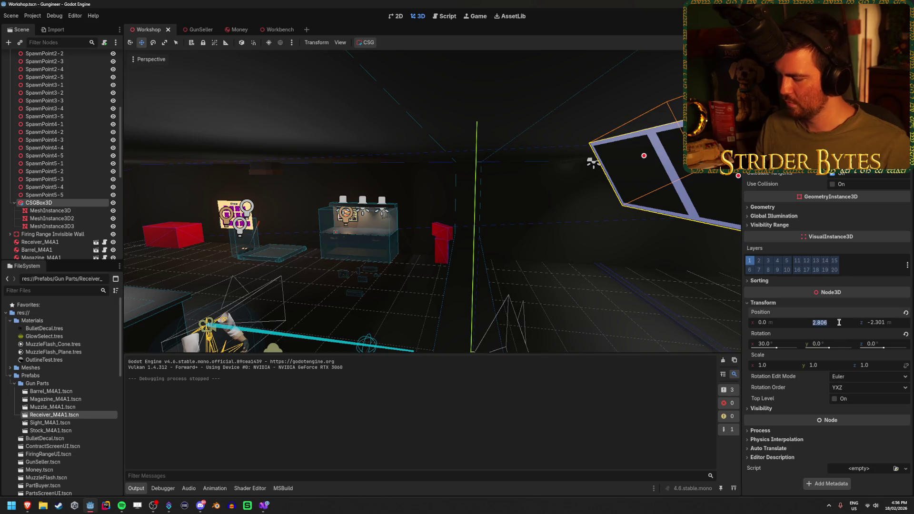
type("2.5")
key("Return")
key("f")
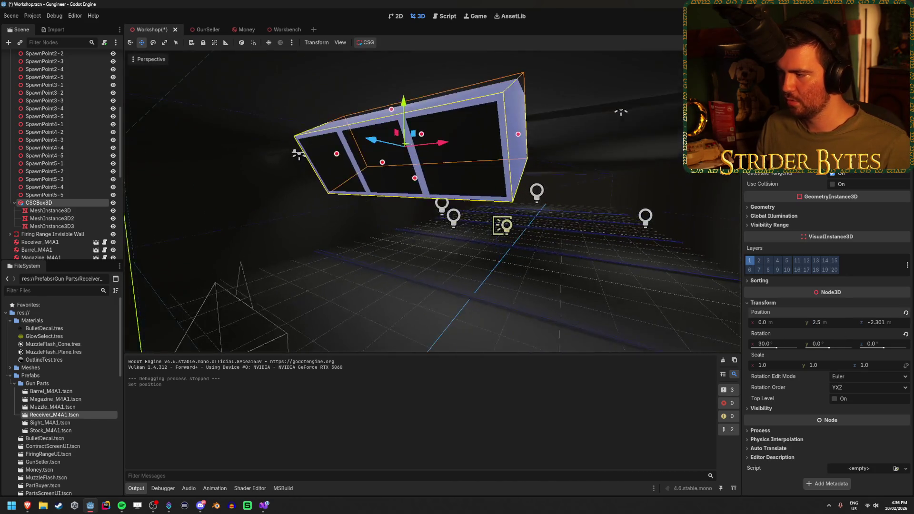
left_click(887, 324)
type("-0.25")
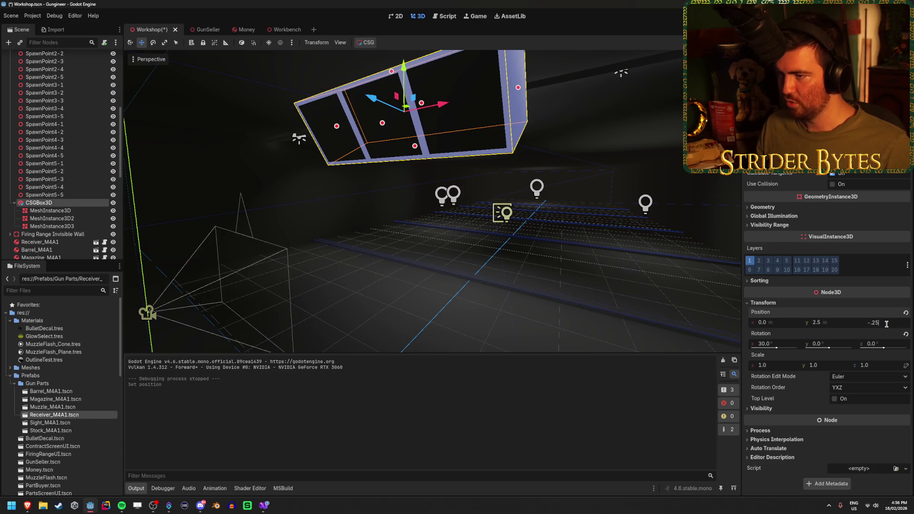
key("Return")
key("BackSpace")
key("BackSpace")
key("BackSpace")
type("2.5")
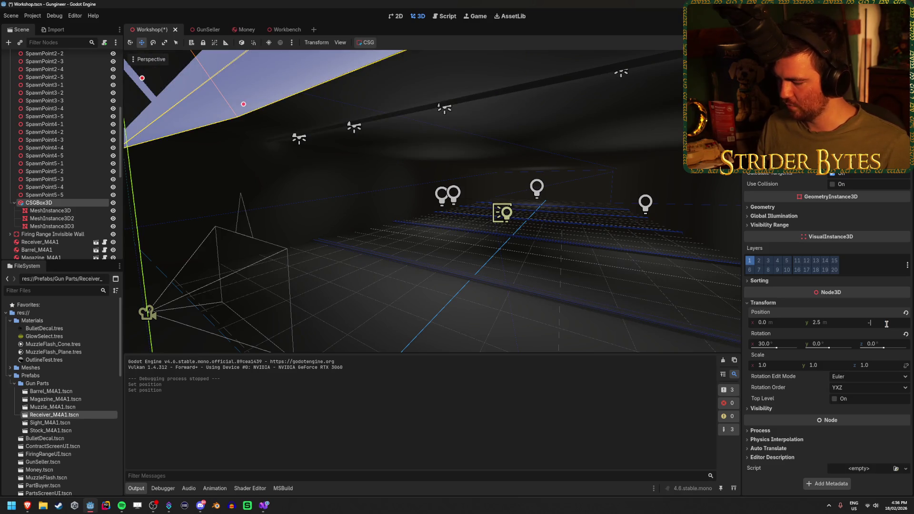
key("Return")
left_click(467, 337)
key("ctrl+s")
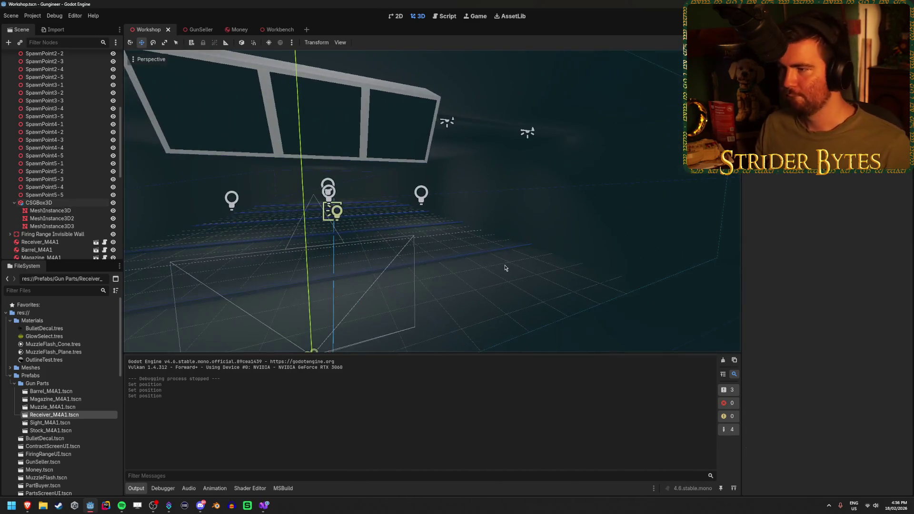
key("F5")
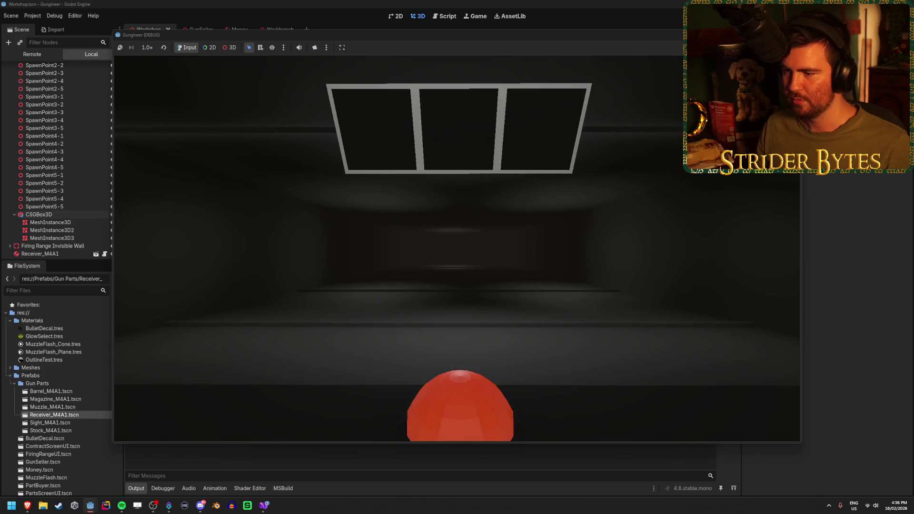
key("d")
mouse_move(457, 247)
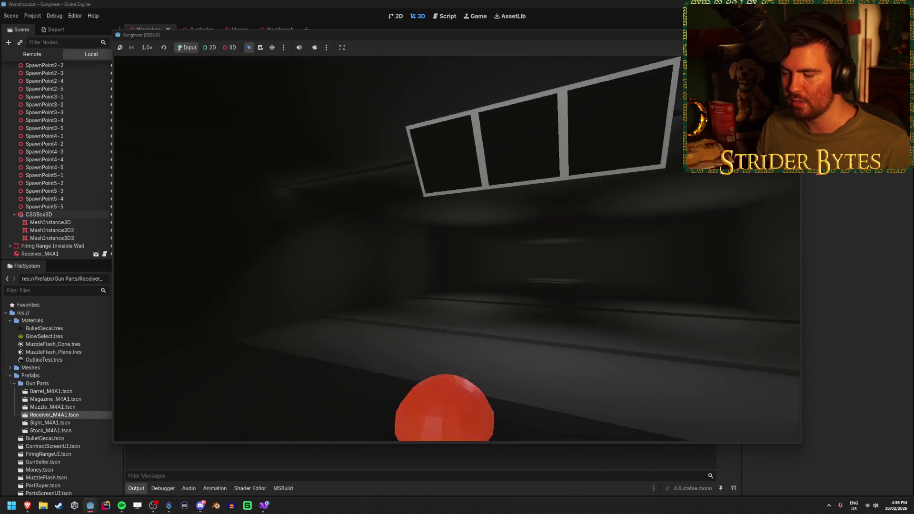
key("w")
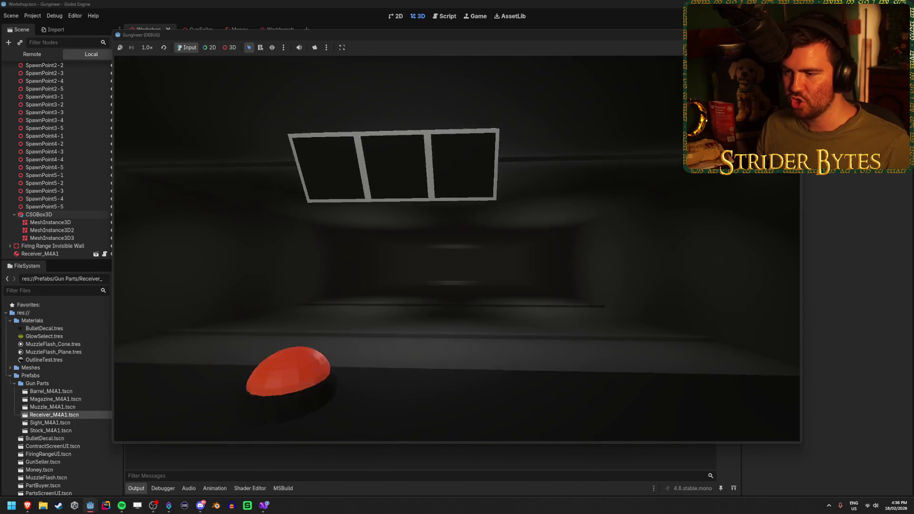
key("e")
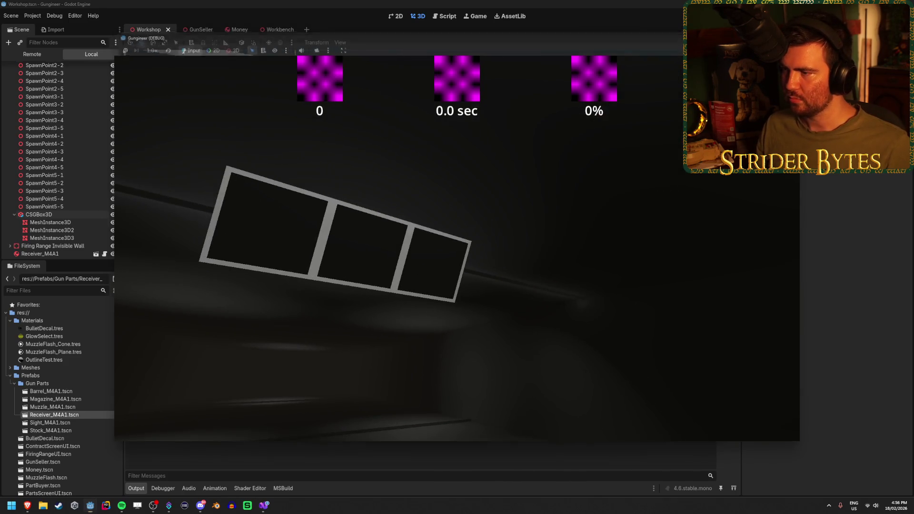
key("F8")
left_click_drag(521, 236, 429, 222)
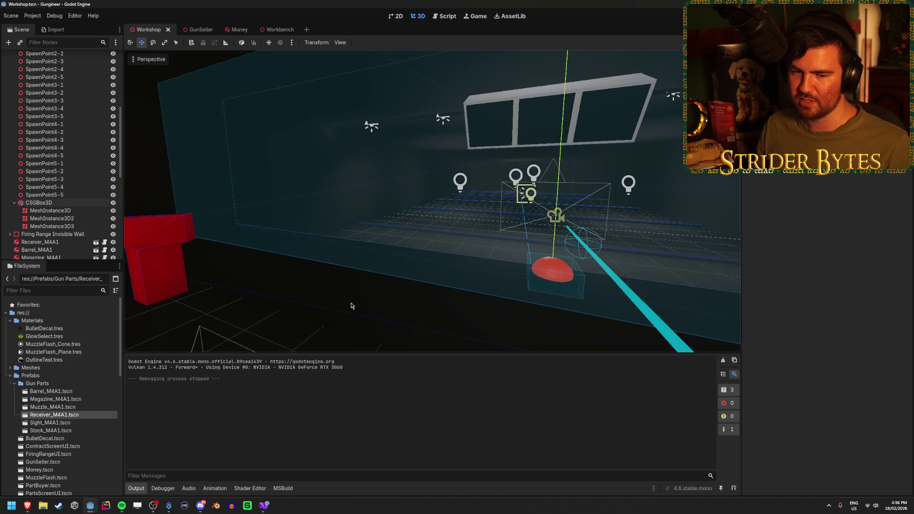
left_click_drag(352, 306, 479, 294)
key("ctrl+s")
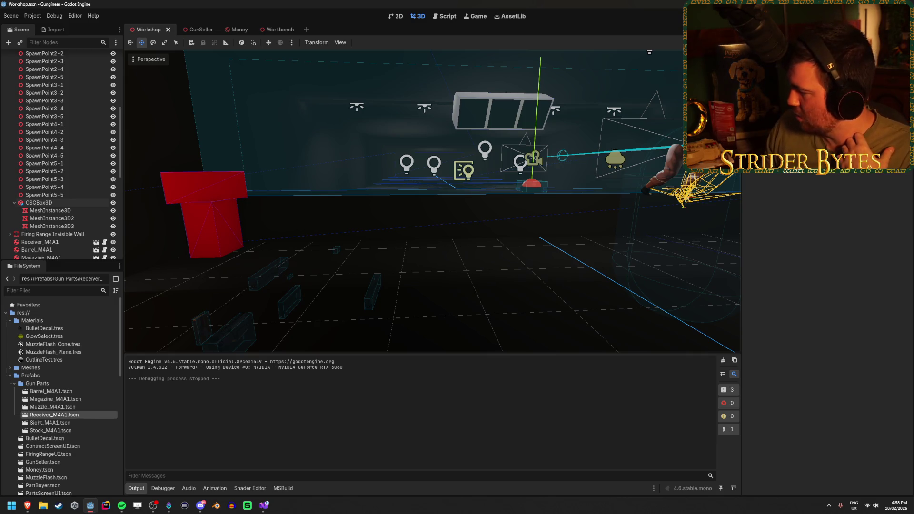
key("alt+Tab")
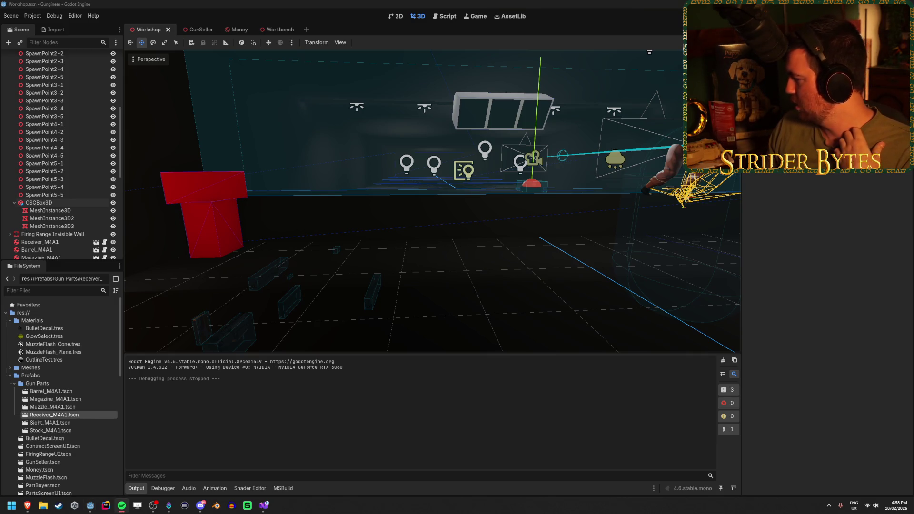
left_click(293, 4)
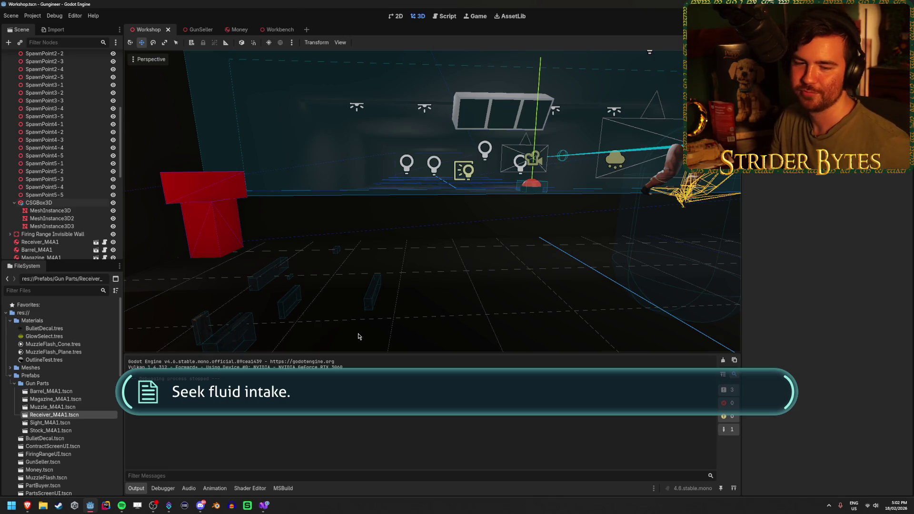
Step: Fly the viewport camera up close to the tilted three-pane window frame
key("w")
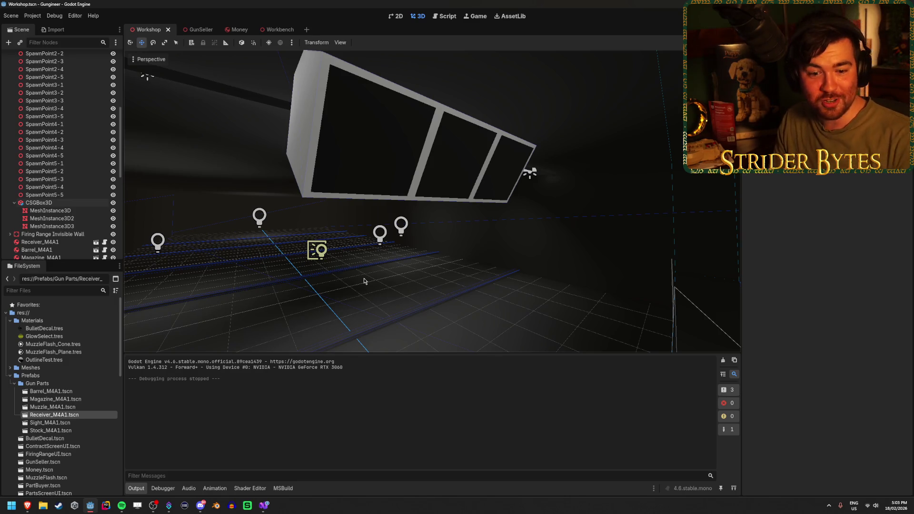
Step: Save the Workshop scene, fly around the room, and return to a firing-range overview
key("ctrl+s")
key("w")
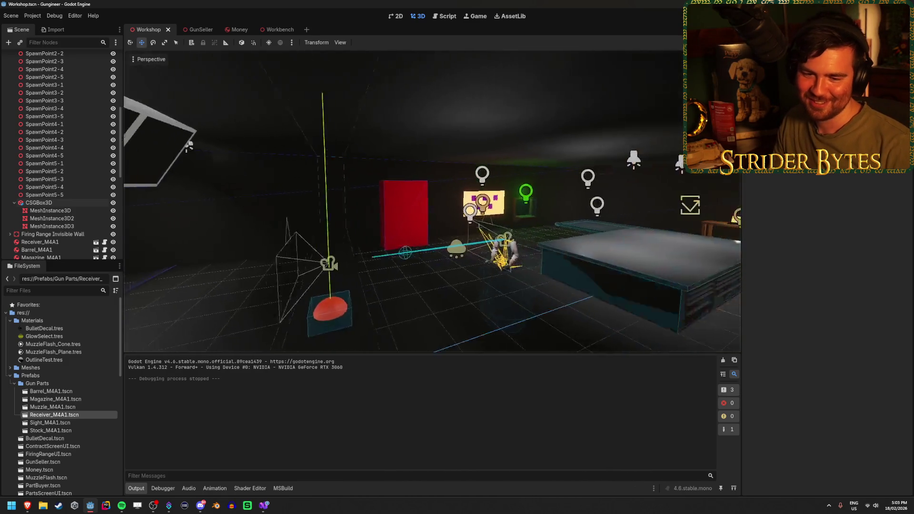
key("w")
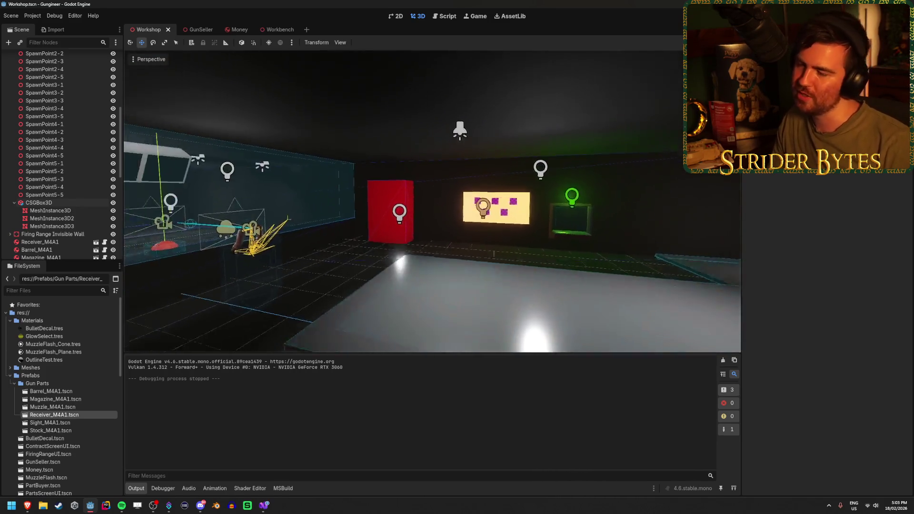
key("w")
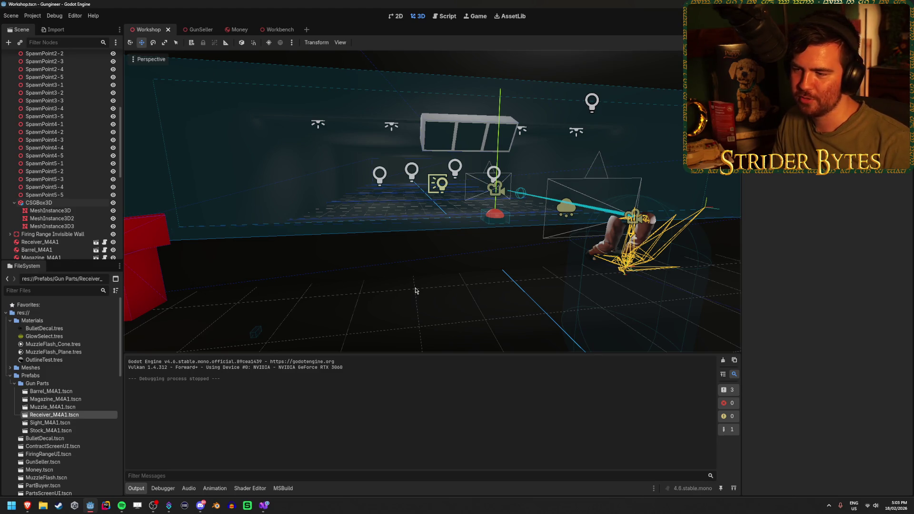
right_click(416, 291)
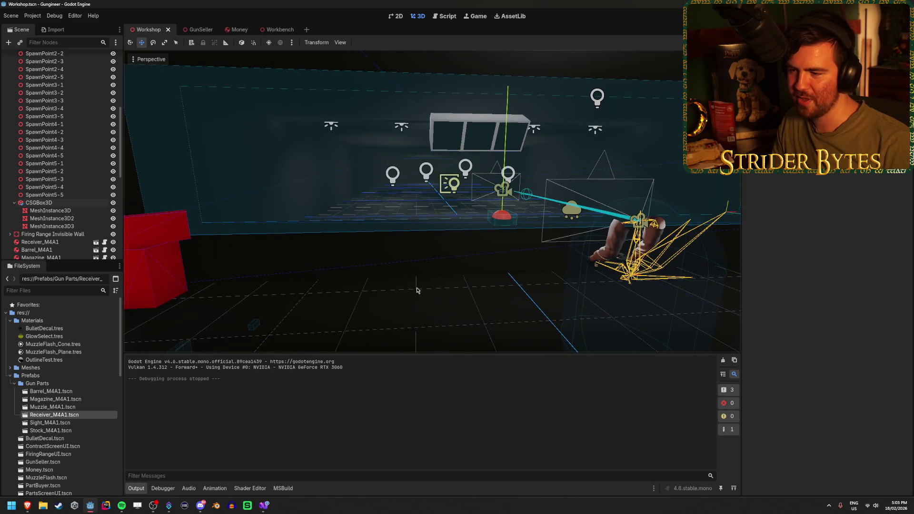